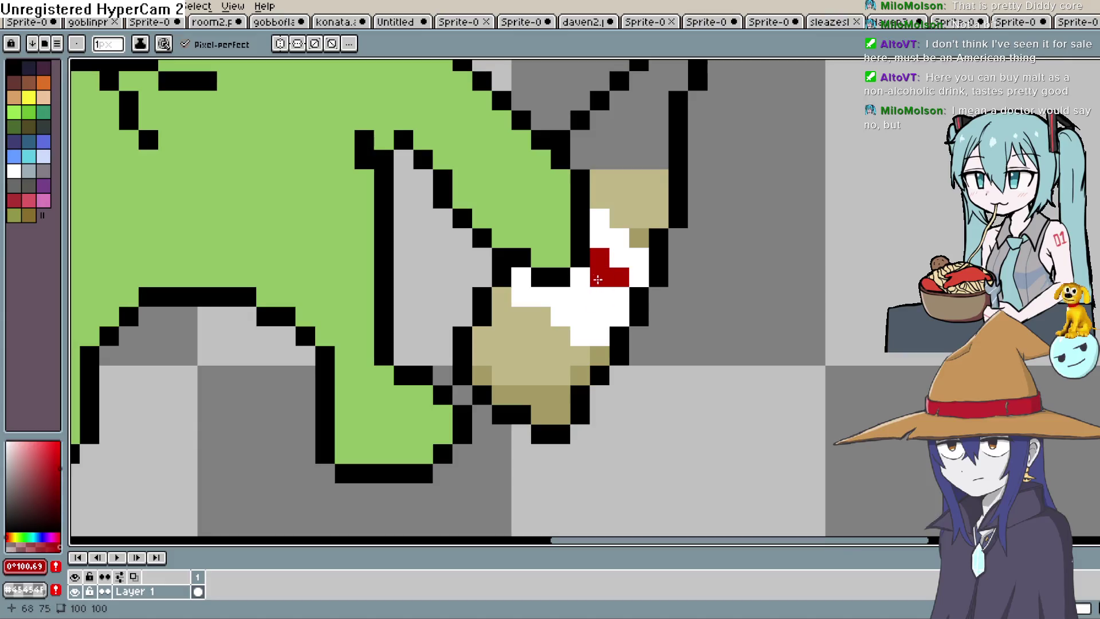
- Add a red cross to the right bottle's label, then zoom out to the whole goblin
click(591, 293)
scroll(724, 290, down, 4)
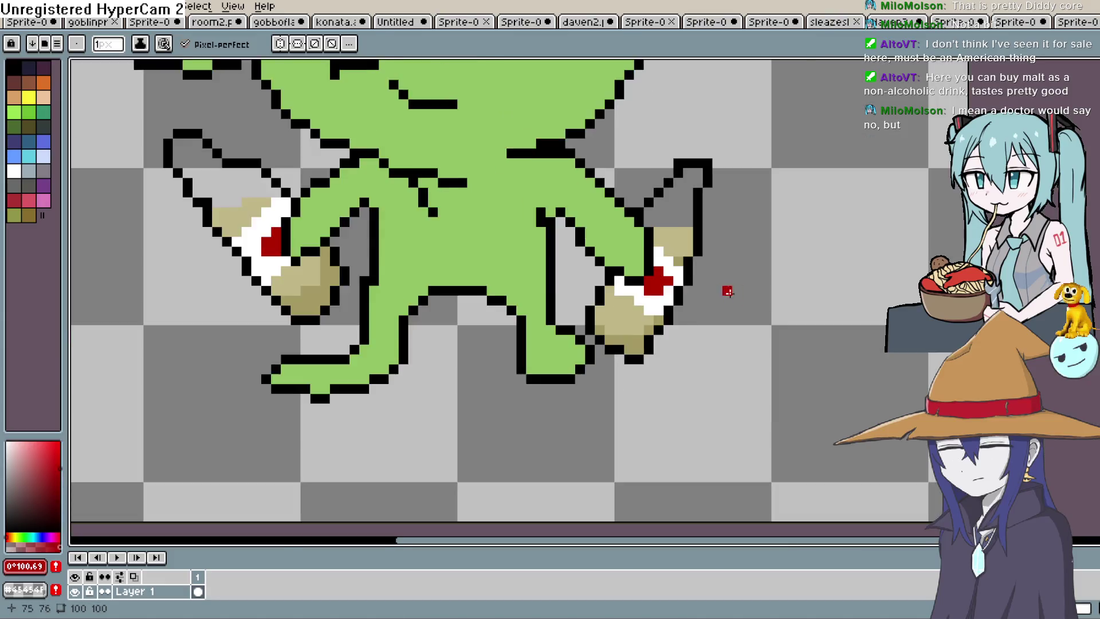
key(space)
drag(724, 339, 722, 346)
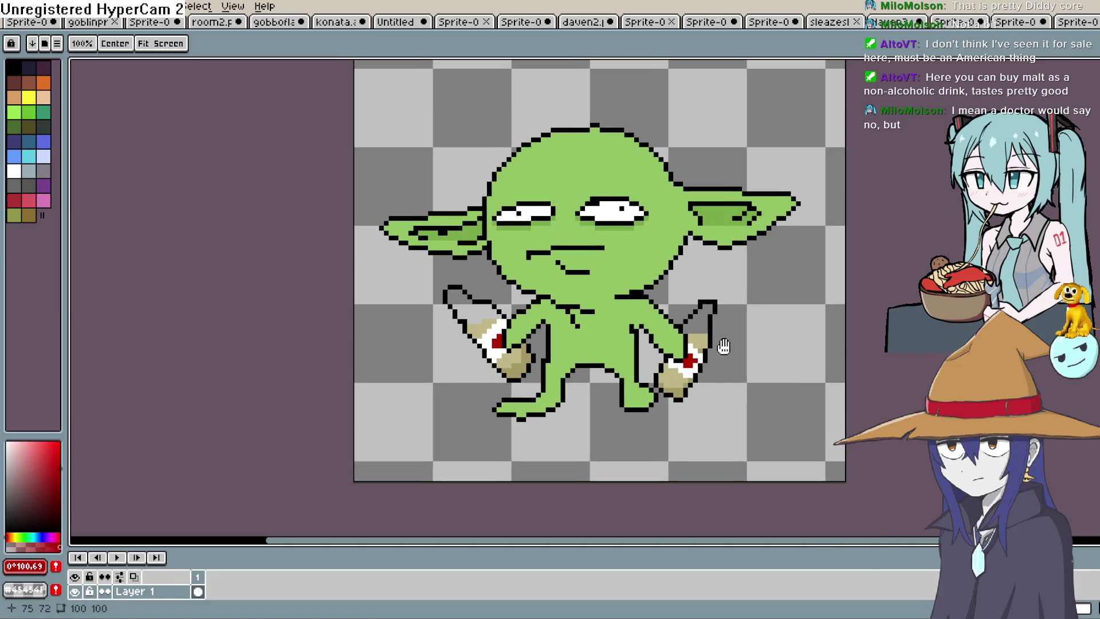
drag(710, 297, 713, 251)
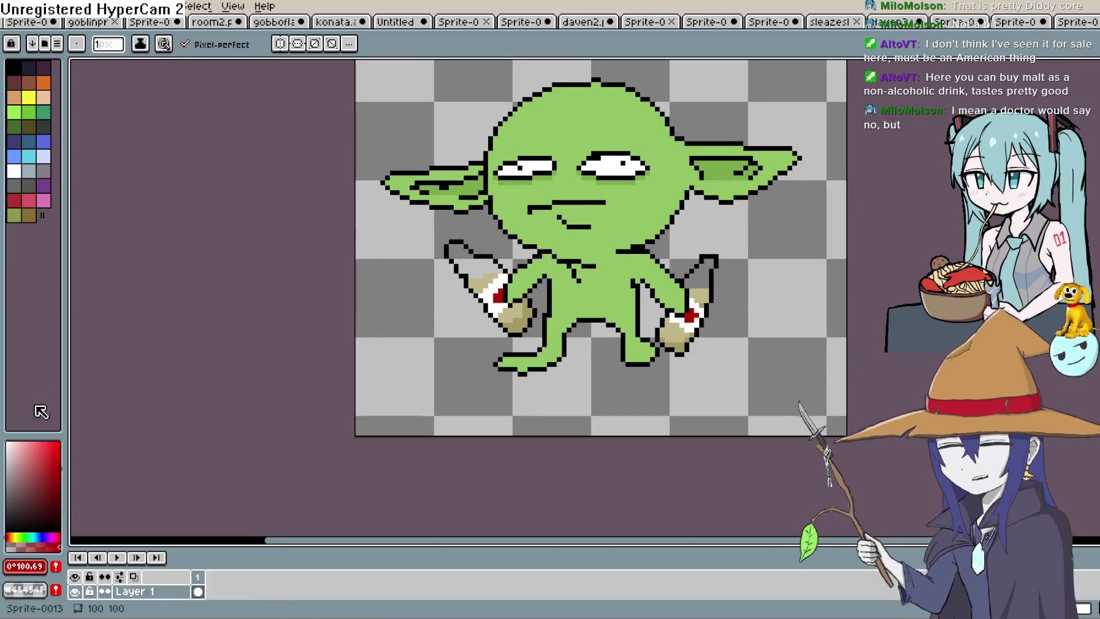
- Pick a muted reddish-brown drawing colour in the colour picker
click(37, 87)
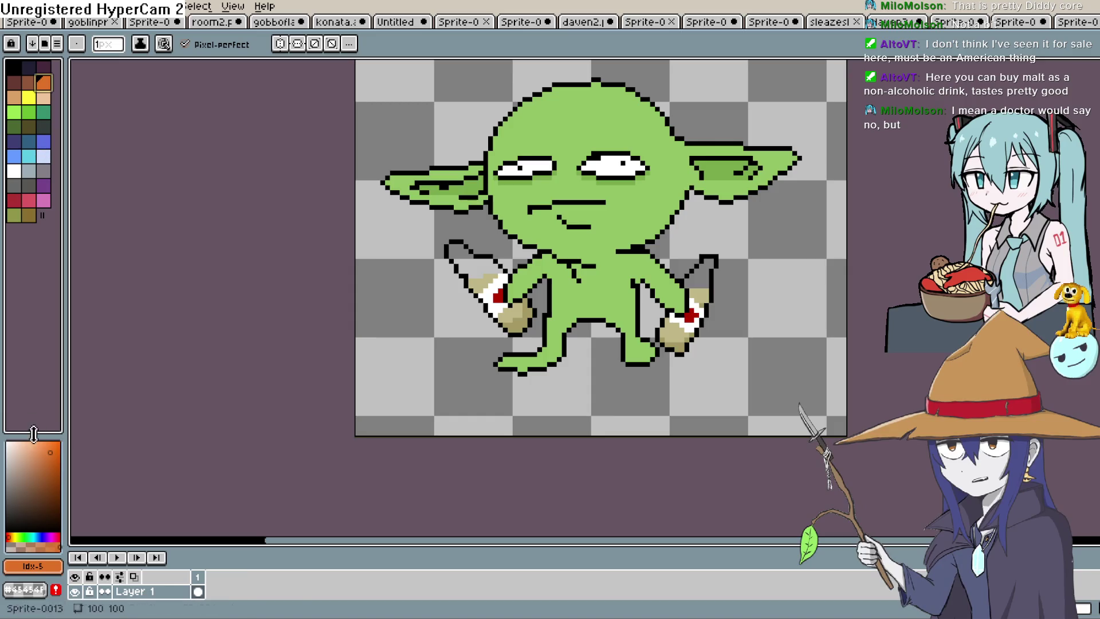
click(37, 469)
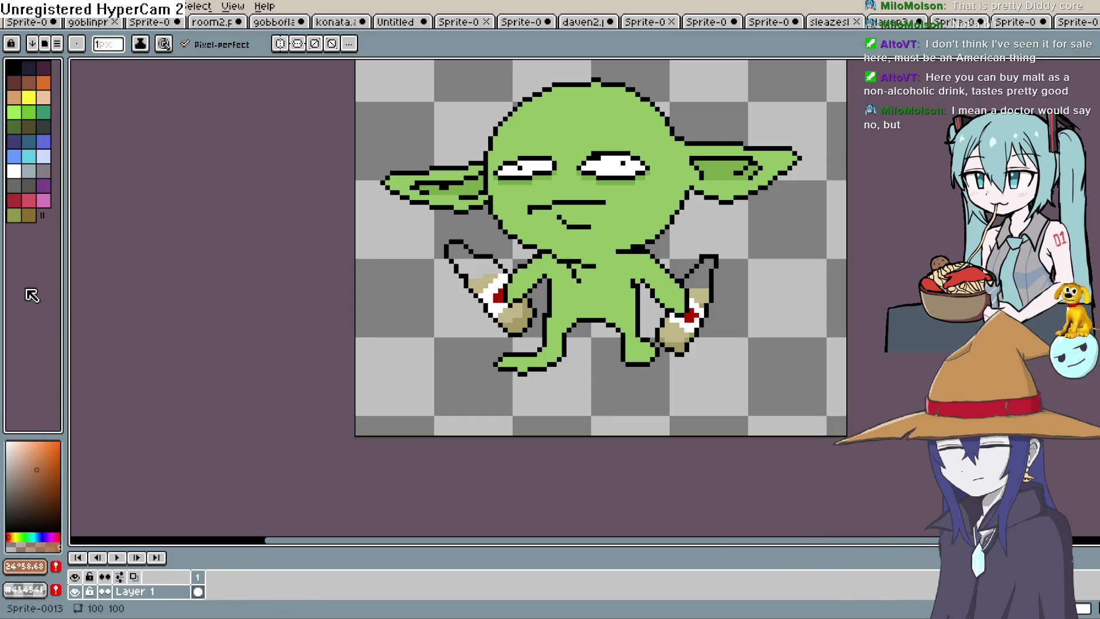
click(14, 200)
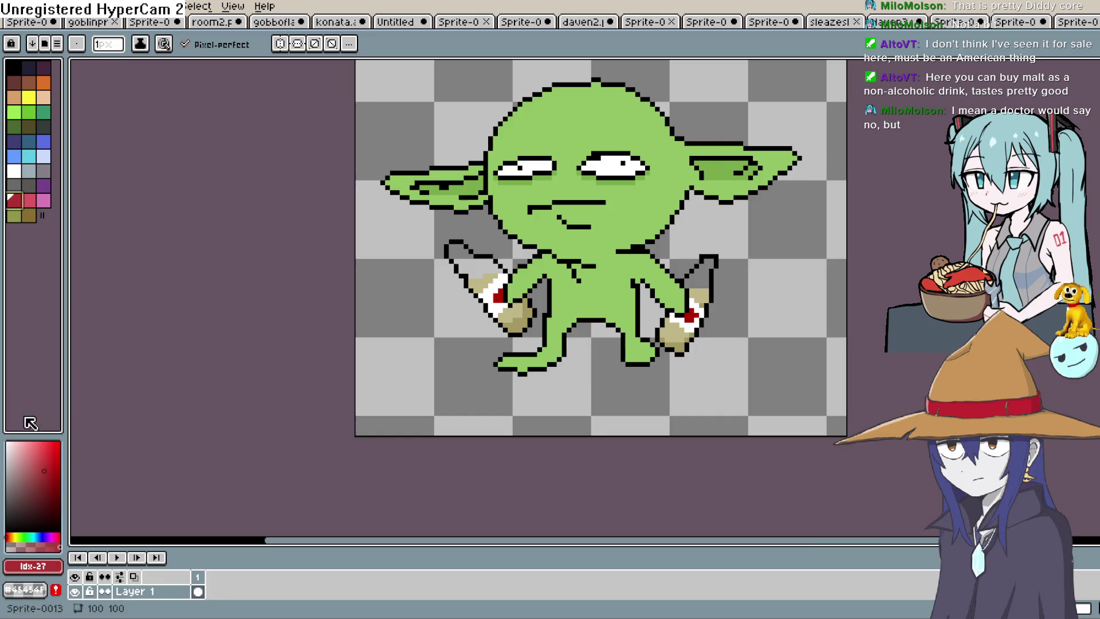
click(12, 535)
click(14, 529)
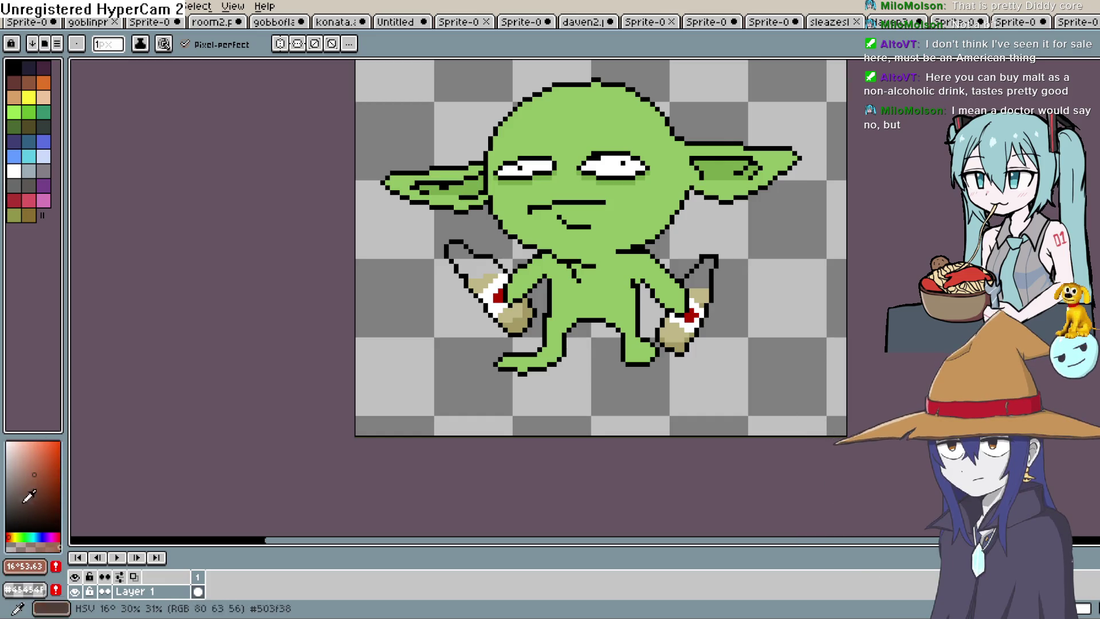
click(32, 457)
drag(30, 458, 44, 455)
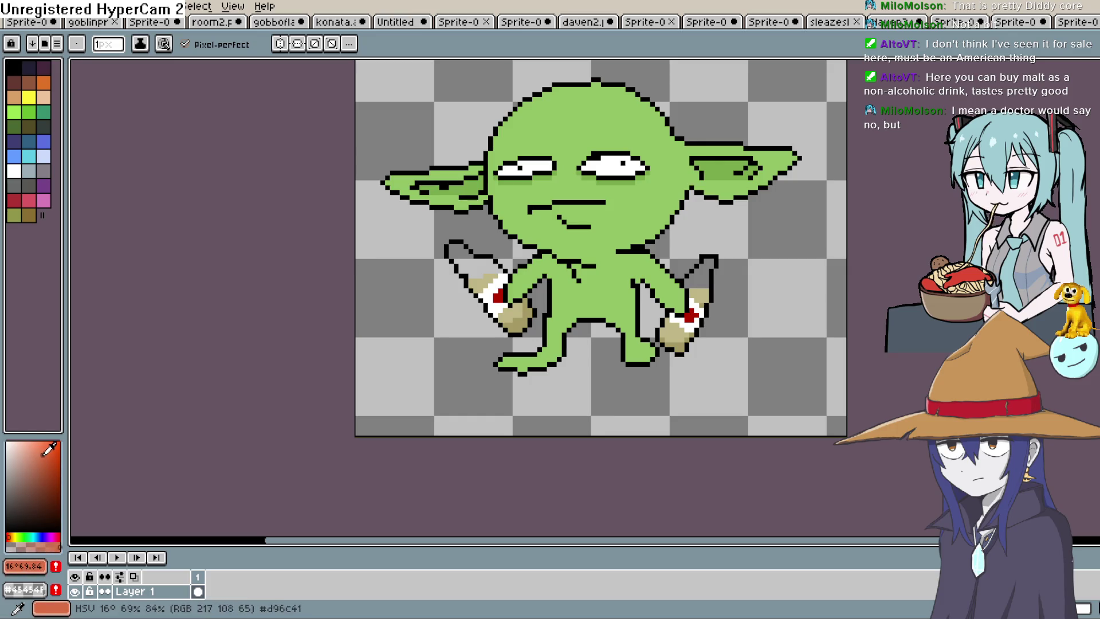
click(34, 471)
click(11, 534)
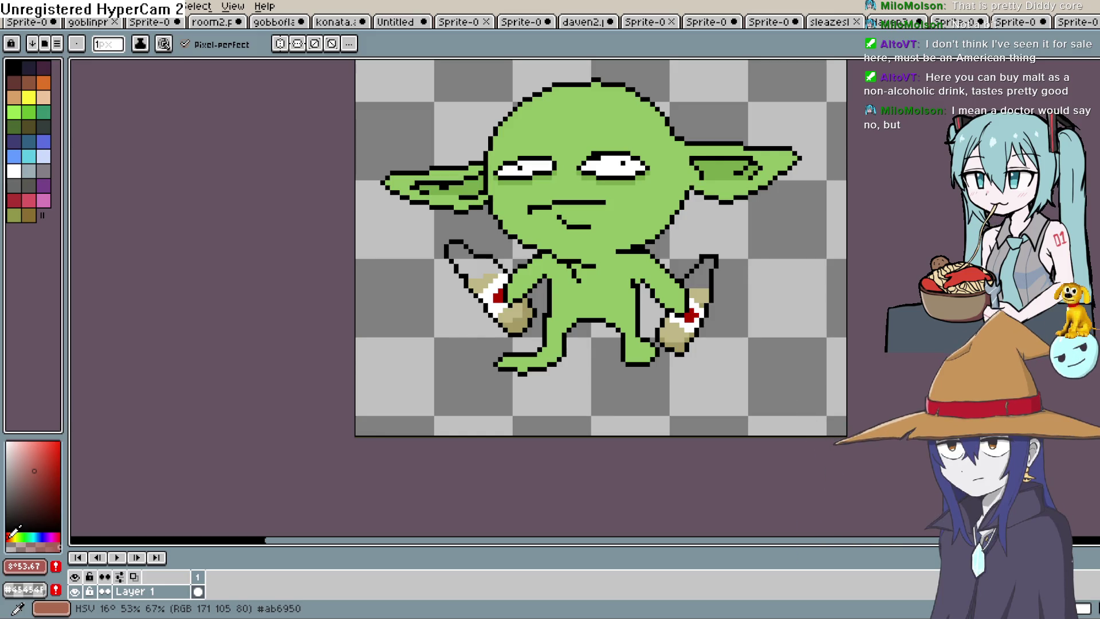
- Paint-bucket the bottle's cross in a dusty pink-red, then set white and return to the Pencil
key(w)
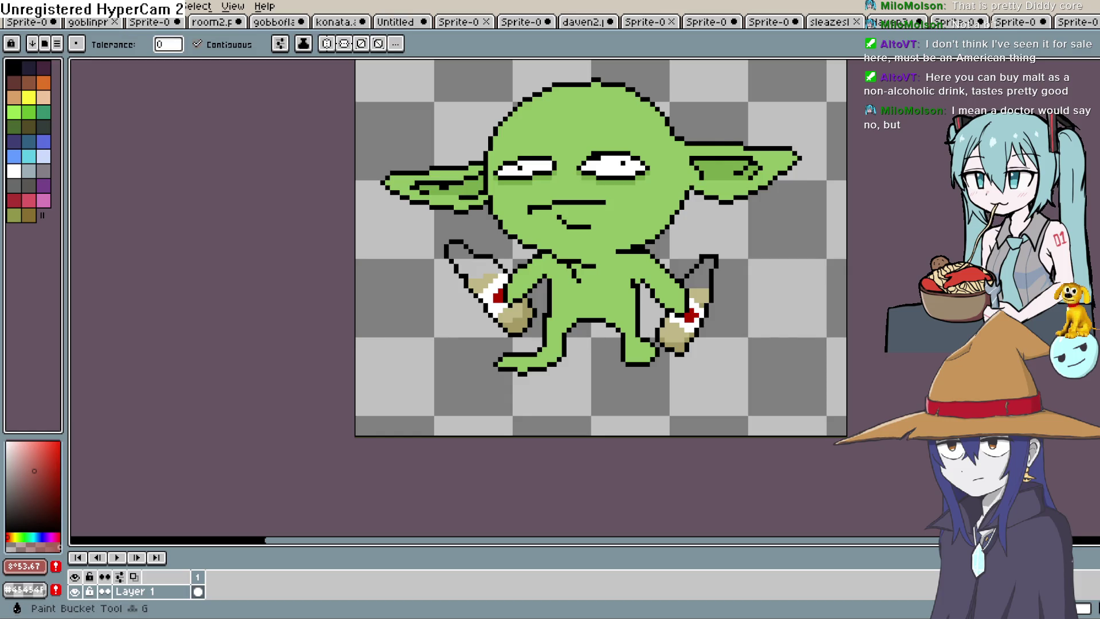
scroll(704, 297, up, 2)
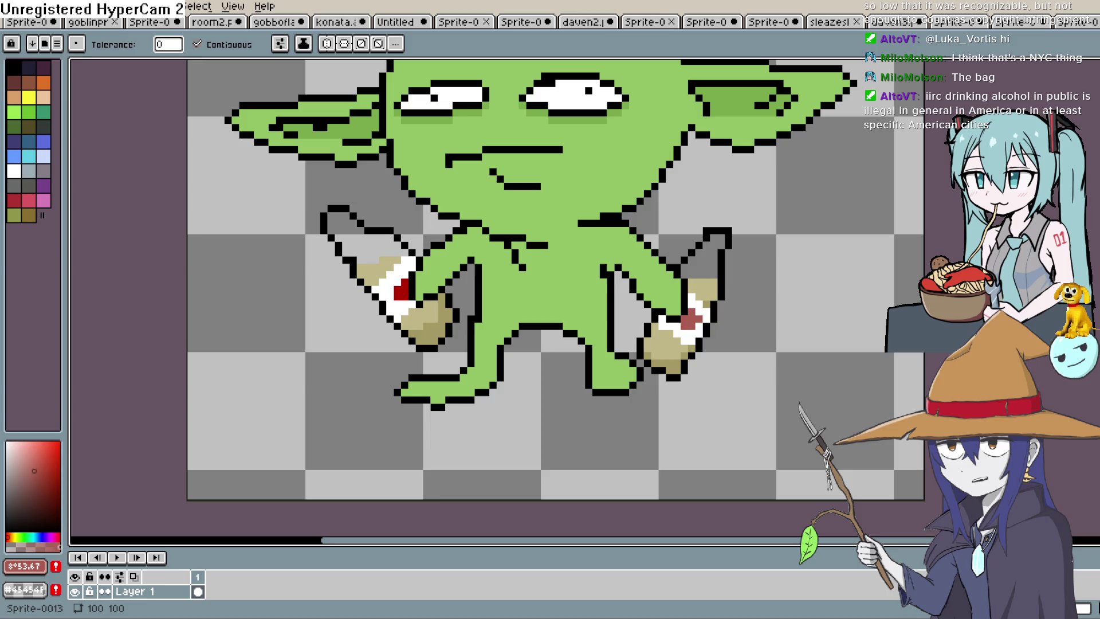
click(14, 171)
key(b)
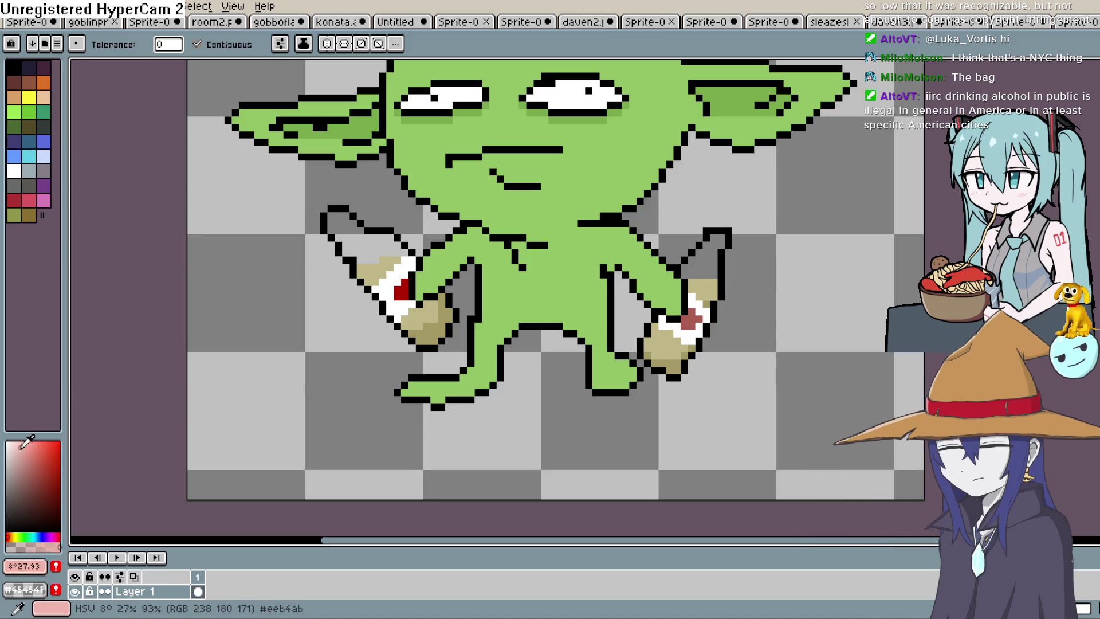
- Draw the cigarette's black outline and white body hanging from the goblin's mouth
drag(449, 157, 525, 153)
key(x)
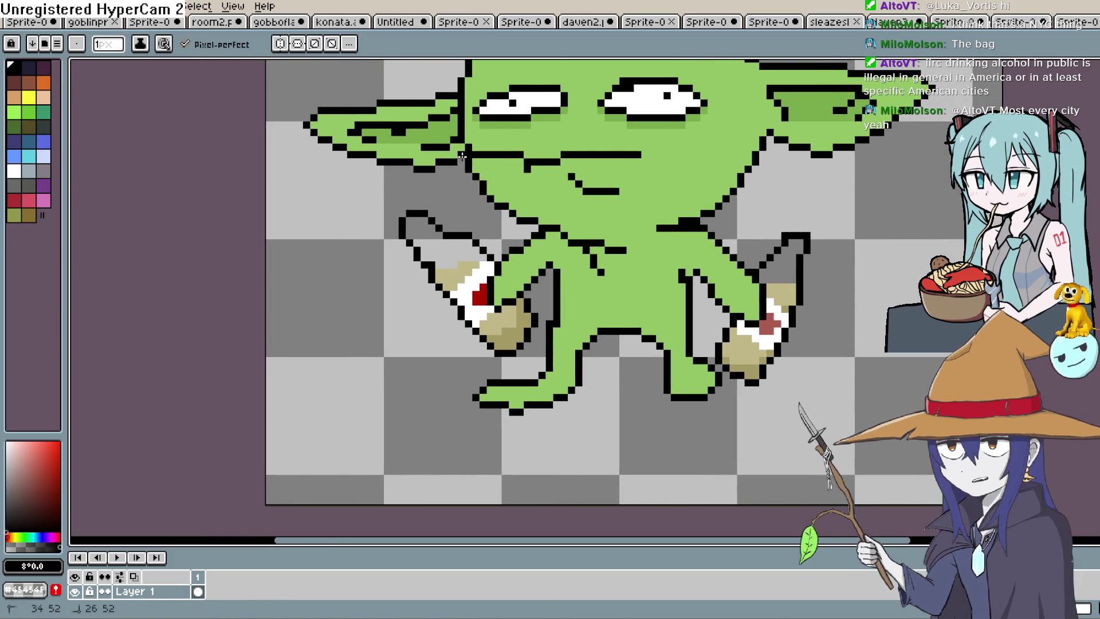
key(ctrl+z)
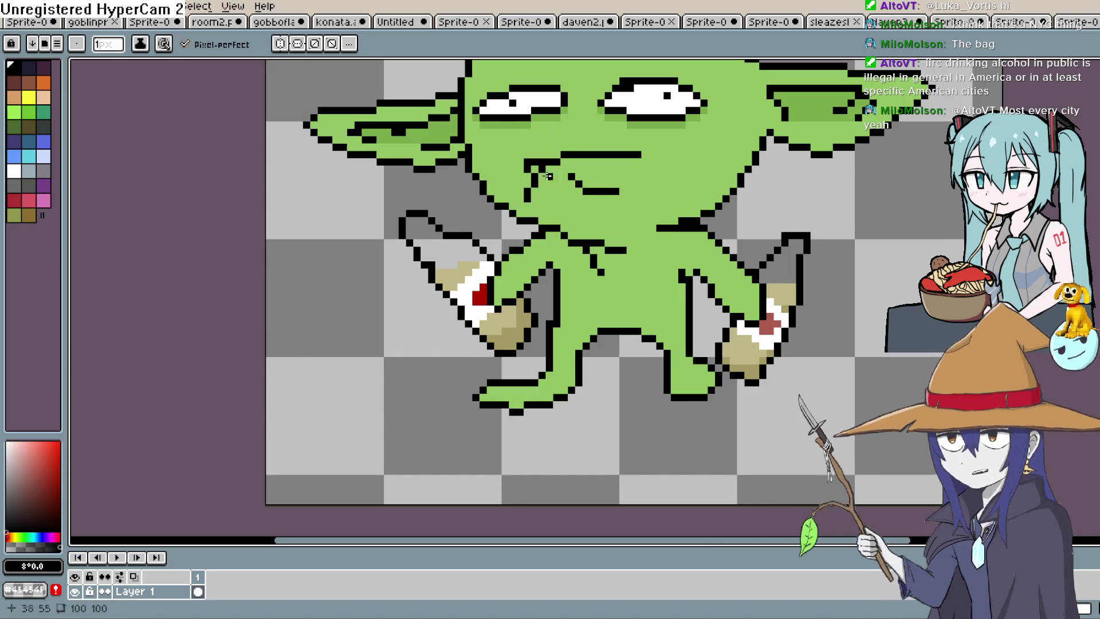
drag(555, 167, 547, 193)
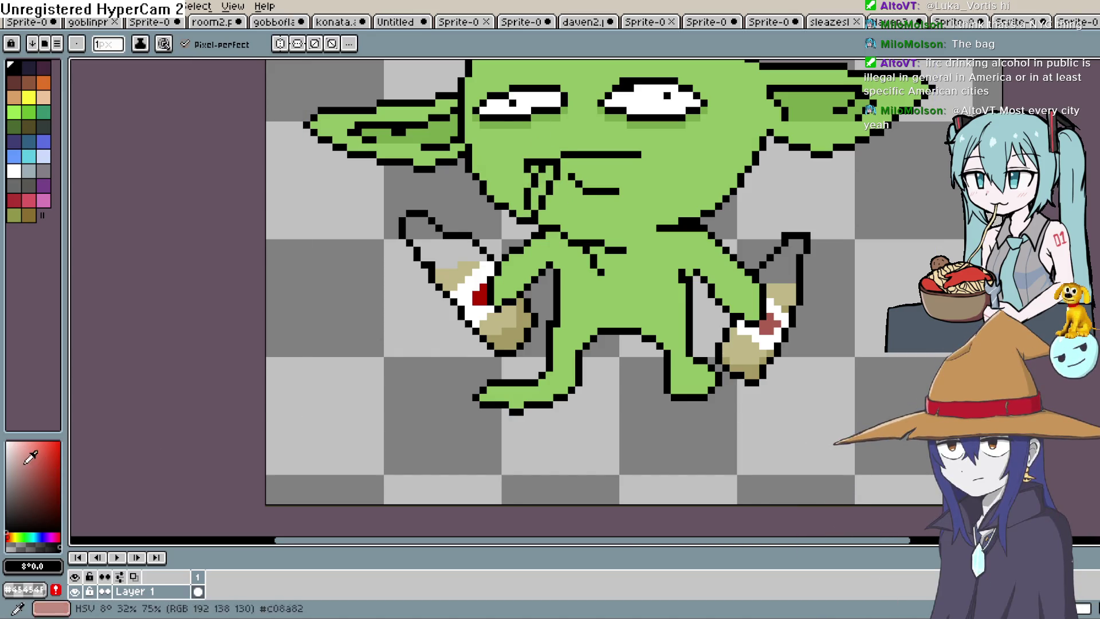
key(x)
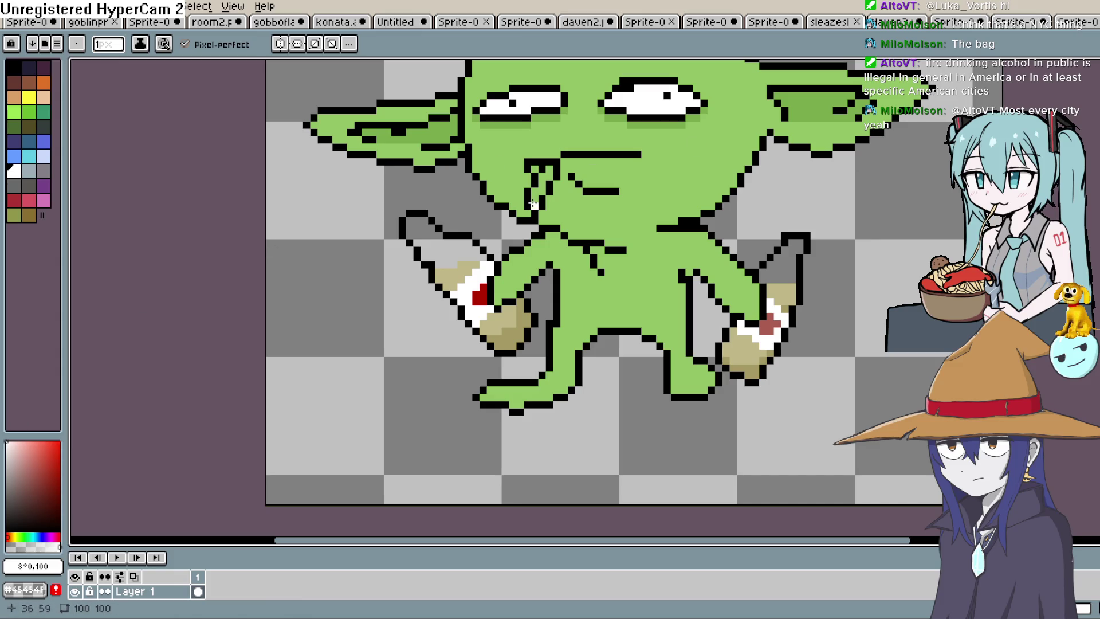
drag(532, 203, 534, 192)
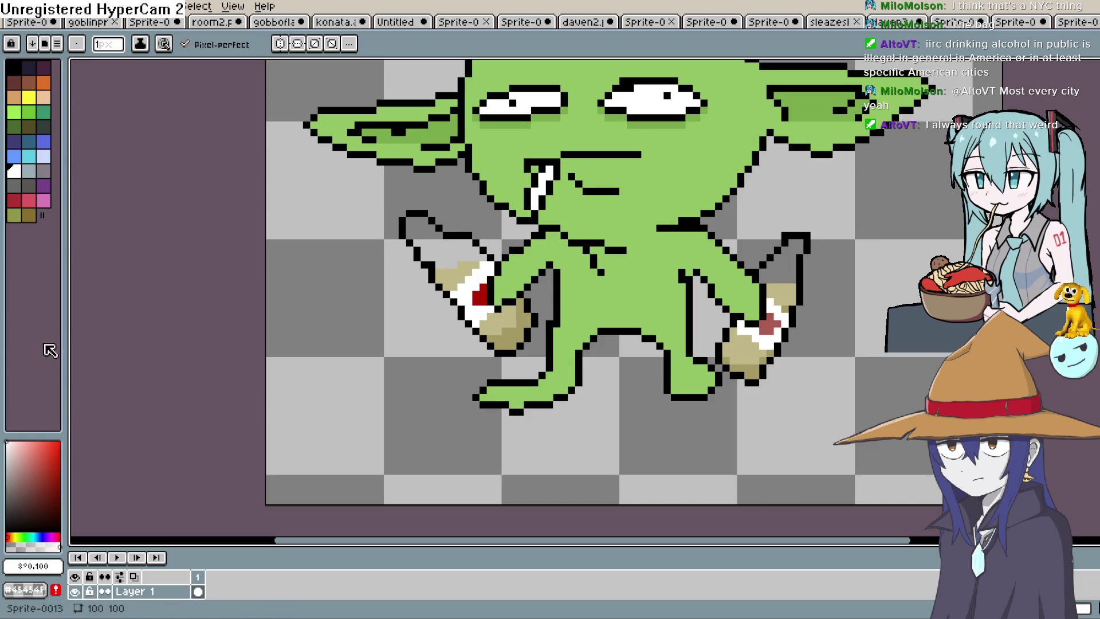
- Add a brown filter at the mouth and a red glowing tip to the cigarette
click(47, 89)
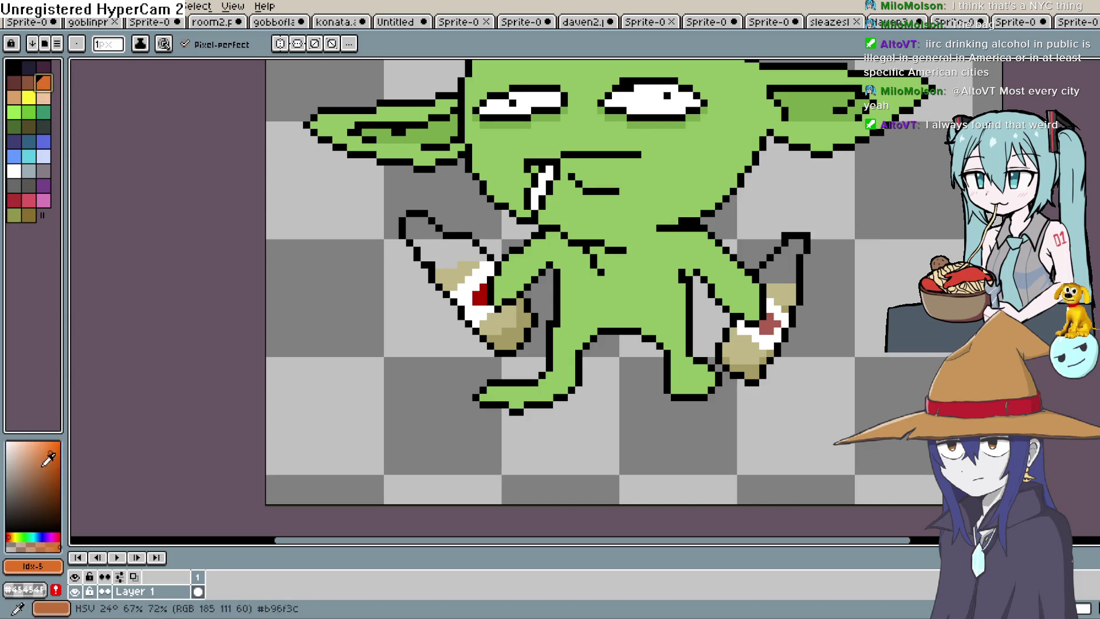
drag(549, 168, 547, 174)
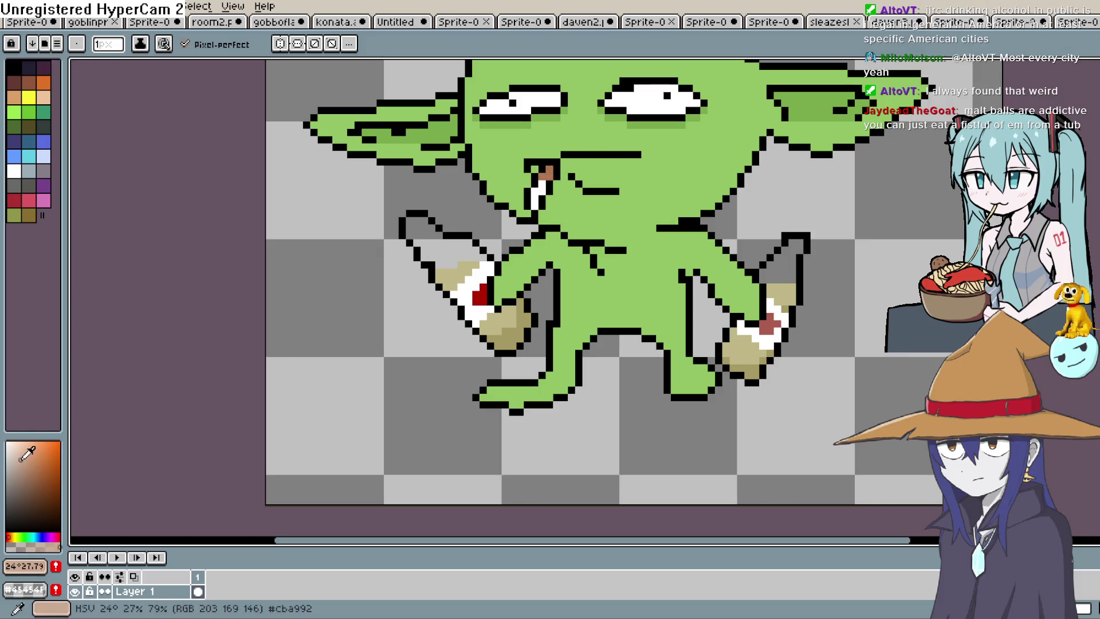
click(14, 200)
click(538, 206)
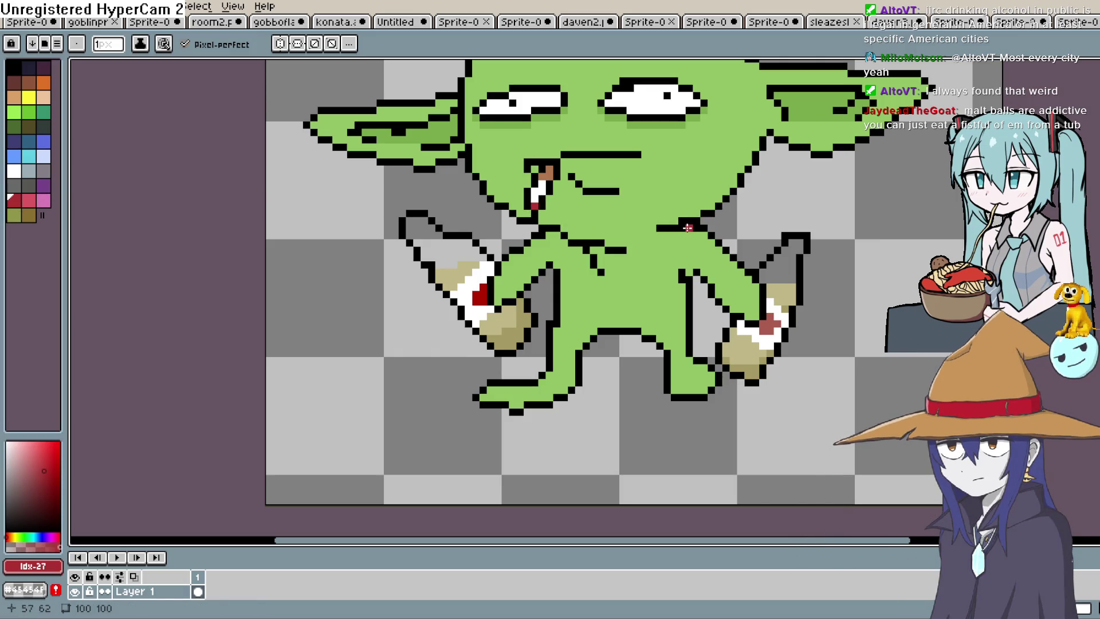
scroll(687, 228, down, 2)
scroll(630, 289, up, 1)
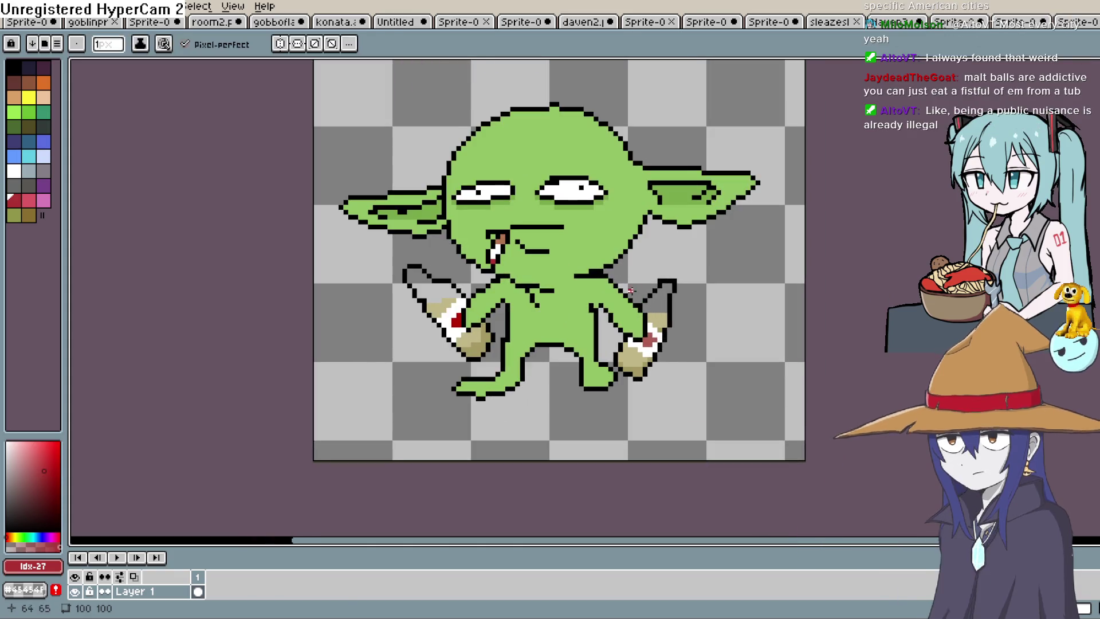
drag(630, 290, 597, 307)
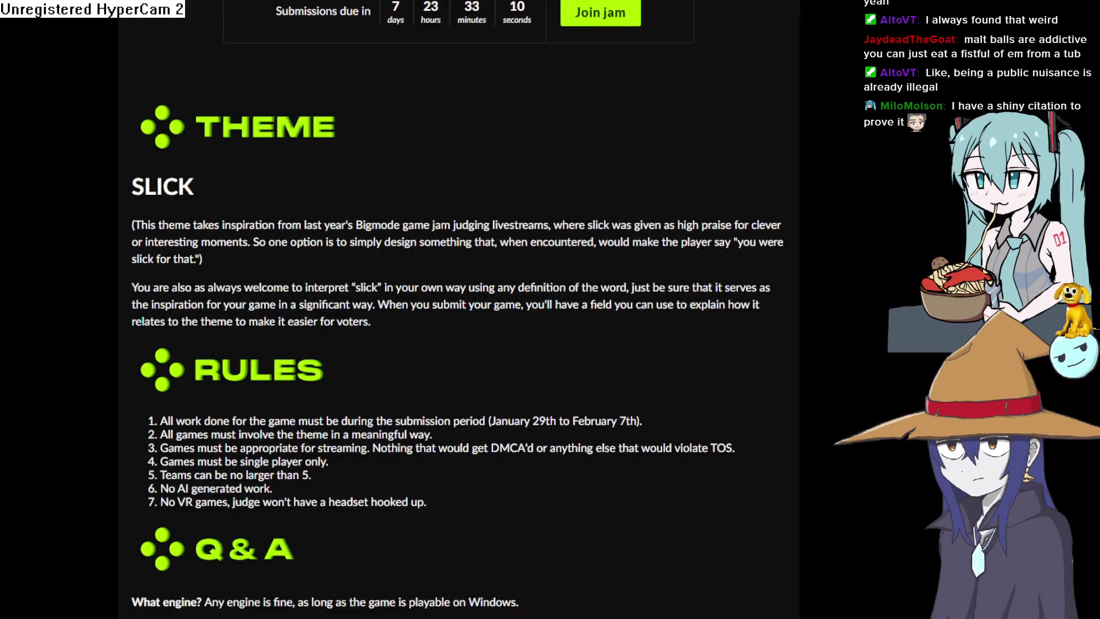
- Highlight and then deselect the SLICK theme and its description on the jam page
mouse_move(132, 187)
mouse_down()
mouse_move(214, 209)
mouse_move(252, 235)
mouse_up()
click(215, 230)
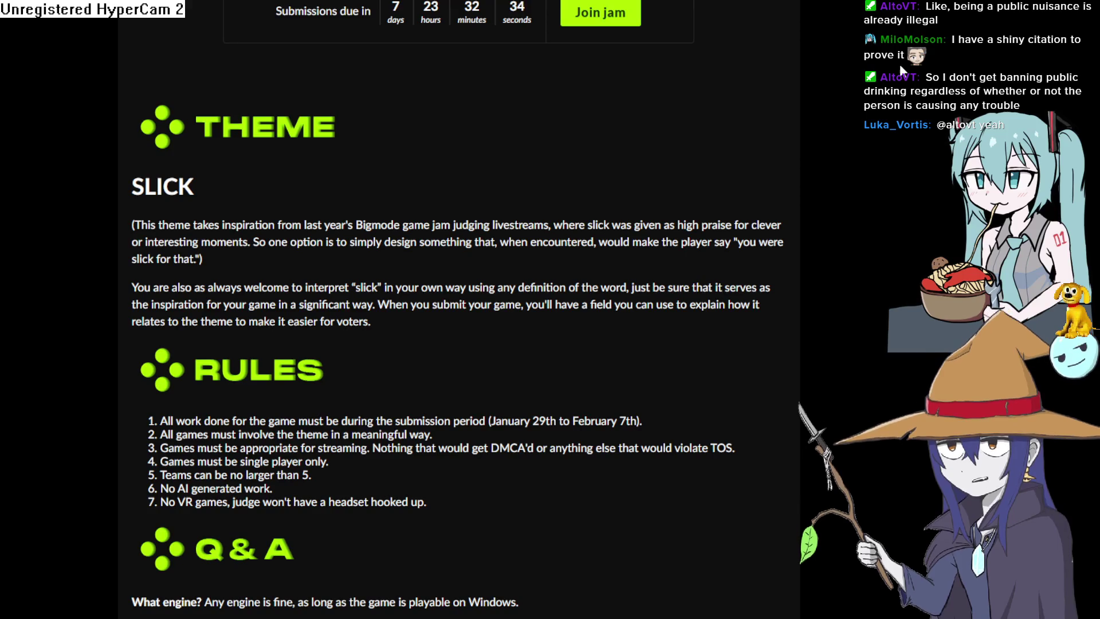
mouse_move(130, 185)
mouse_down()
mouse_move(652, 292)
mouse_move(710, 243)
mouse_up()
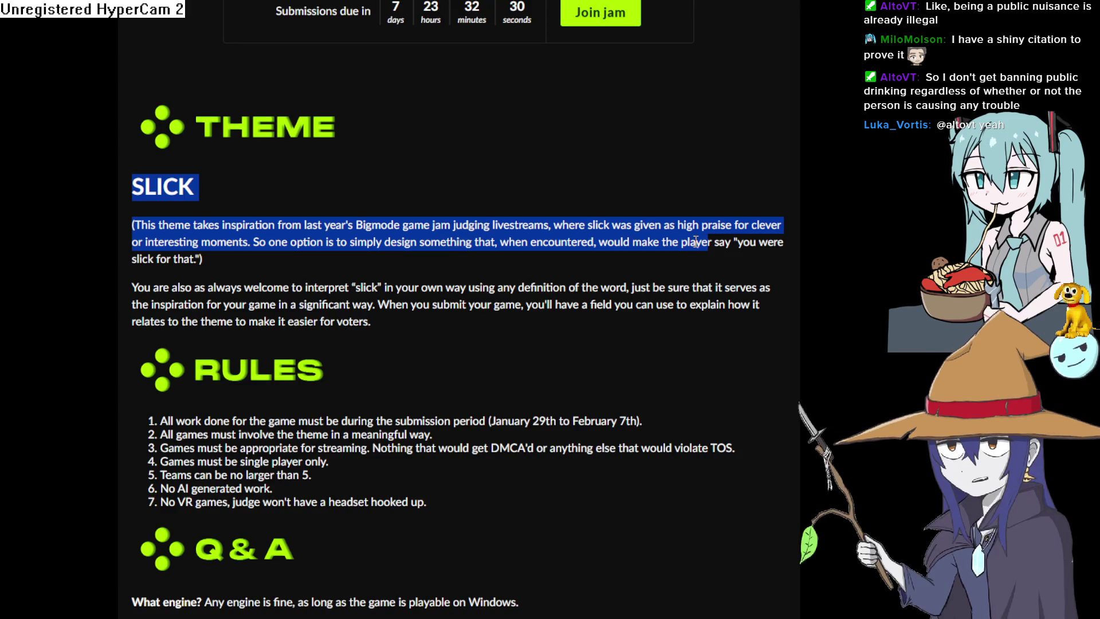
click(618, 246)
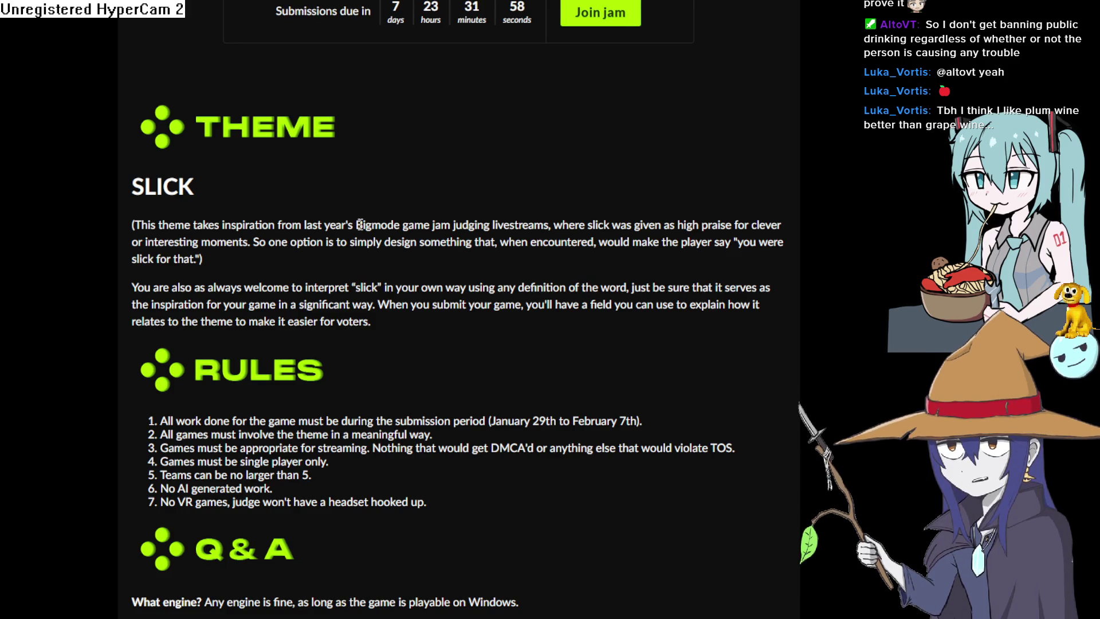
mouse_move(356, 224)
mouse_down()
mouse_move(372, 241)
mouse_move(751, 256)
mouse_move(768, 286)
mouse_move(723, 242)
mouse_move(783, 238)
mouse_move(793, 221)
mouse_move(767, 301)
mouse_up()
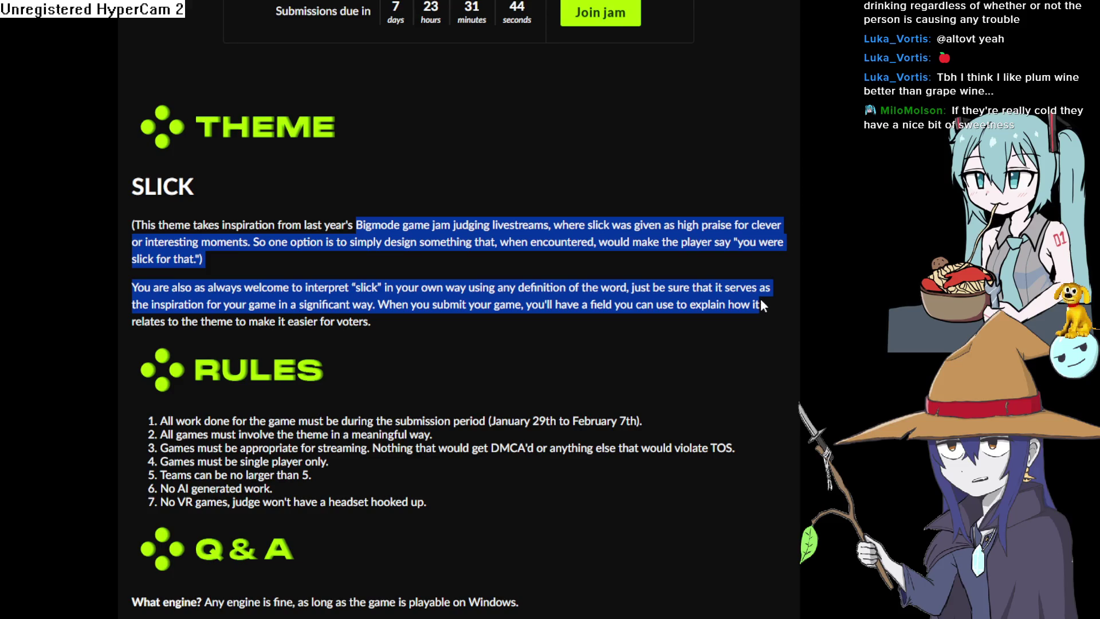
click(685, 308)
mouse_move(388, 321)
mouse_down()
mouse_move(356, 163)
mouse_move(241, 186)
mouse_move(144, 182)
mouse_move(159, 95)
mouse_move(148, 178)
mouse_move(132, 182)
mouse_move(377, 238)
mouse_move(793, 243)
mouse_move(753, 347)
mouse_up()
click(131, 182)
click(682, 350)
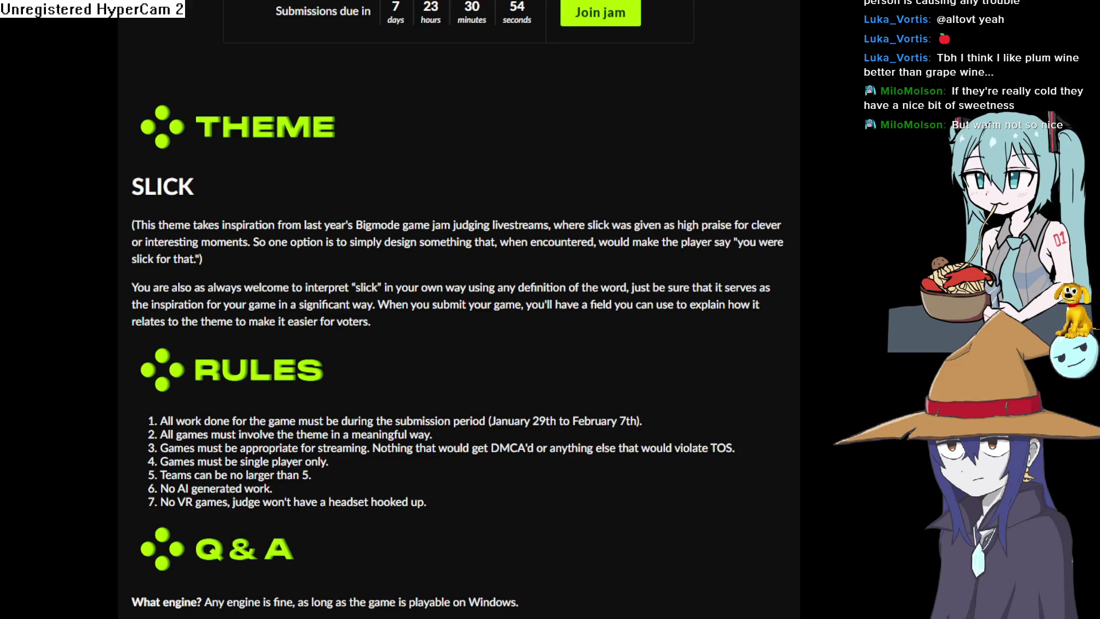
key(alt+Tab)
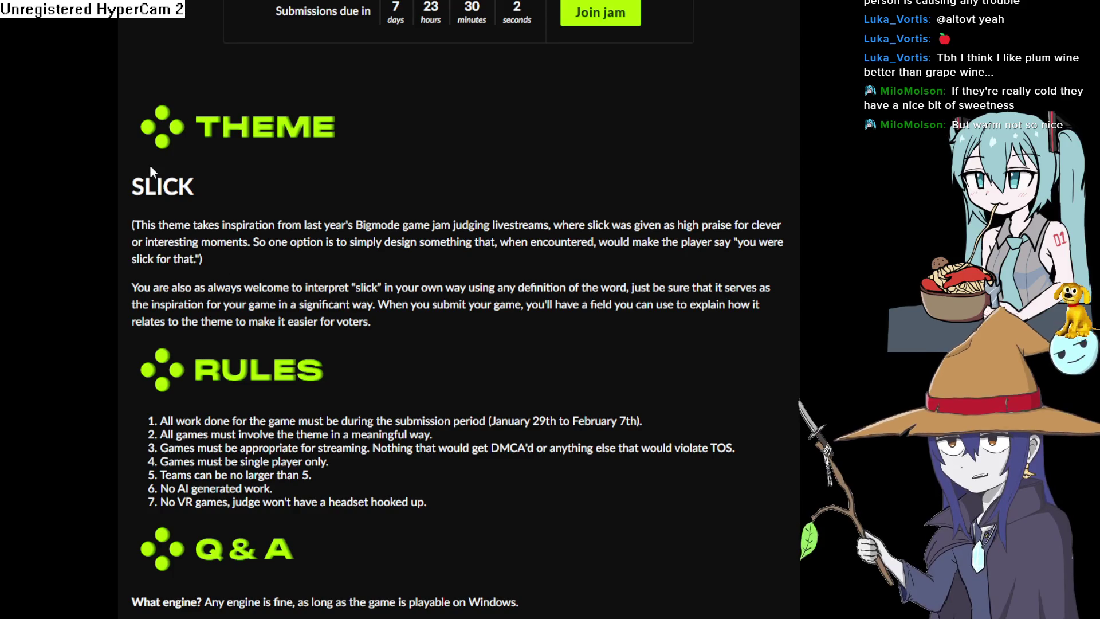
drag(142, 186, 217, 191)
click(217, 191)
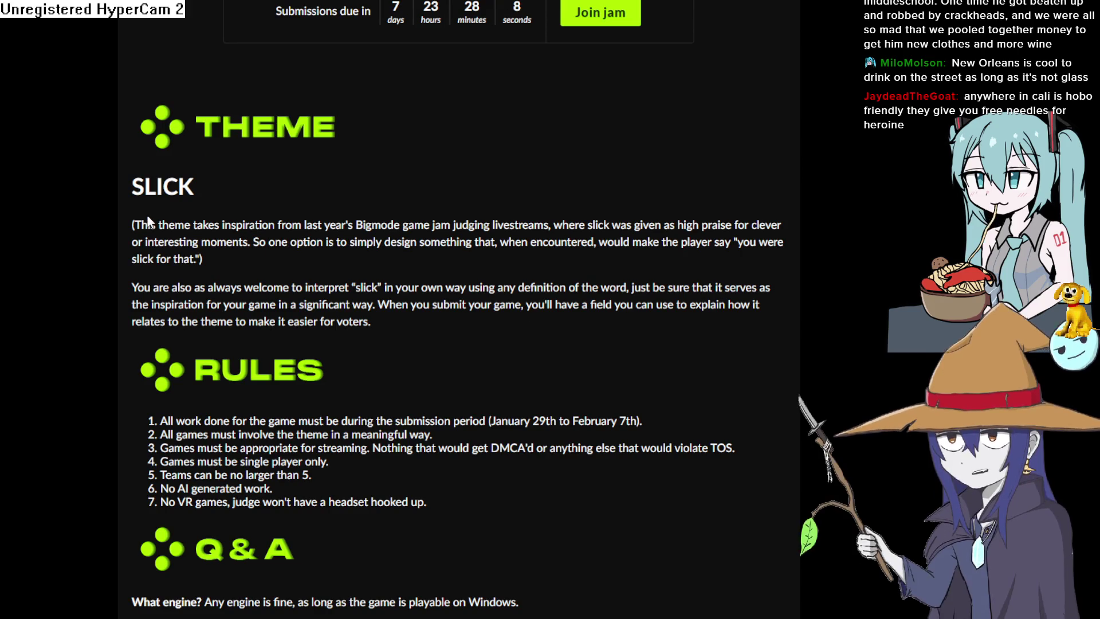
mouse_move(129, 189)
mouse_down()
mouse_move(183, 225)
mouse_move(304, 242)
mouse_up()
click(389, 231)
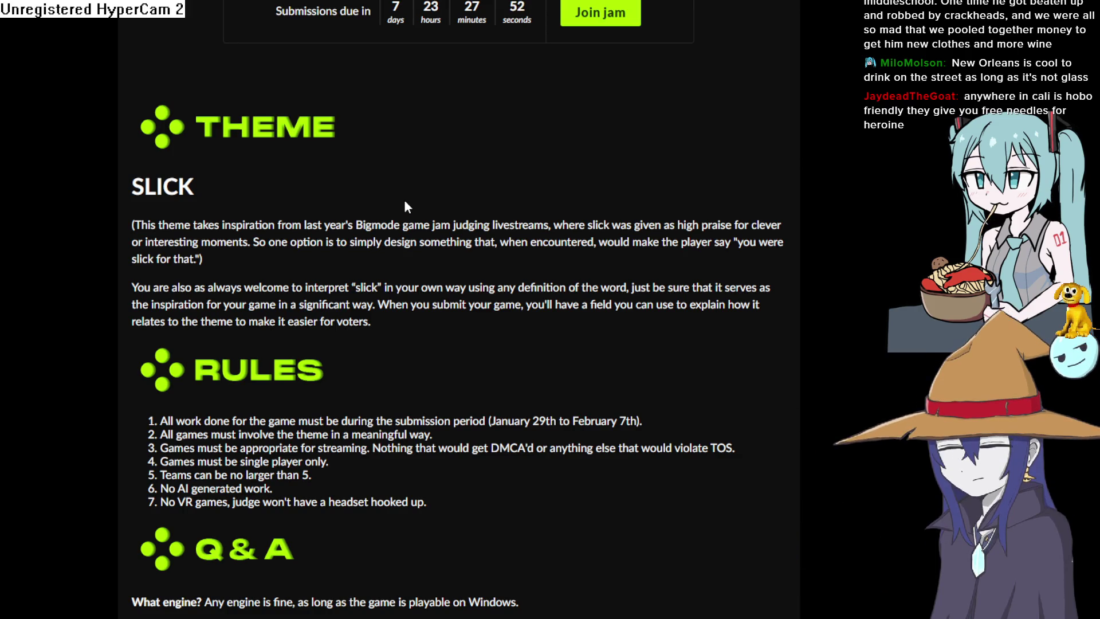
- Select and then deselect the Bigmode Game Jam 2026 countdown timer
scroll(404, 200, up, 2)
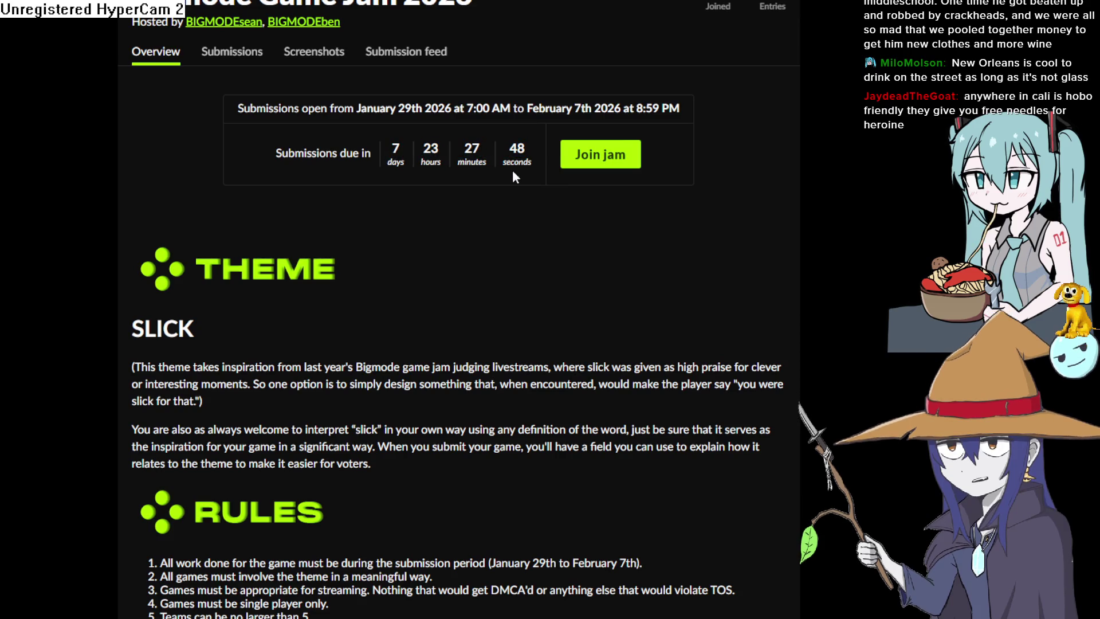
drag(391, 148, 517, 157)
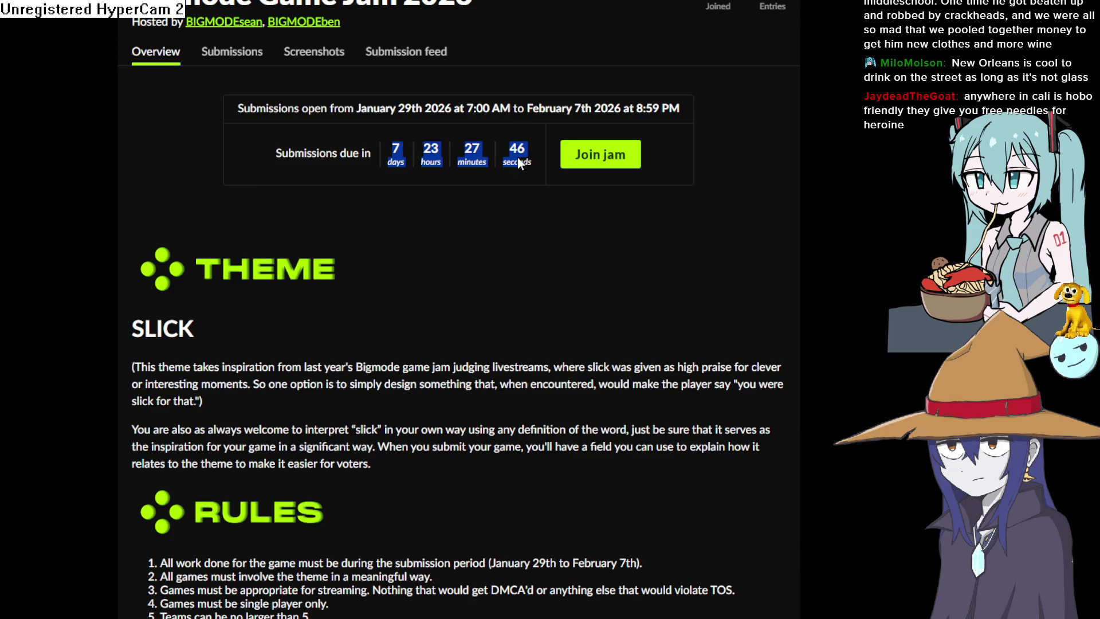
click(507, 218)
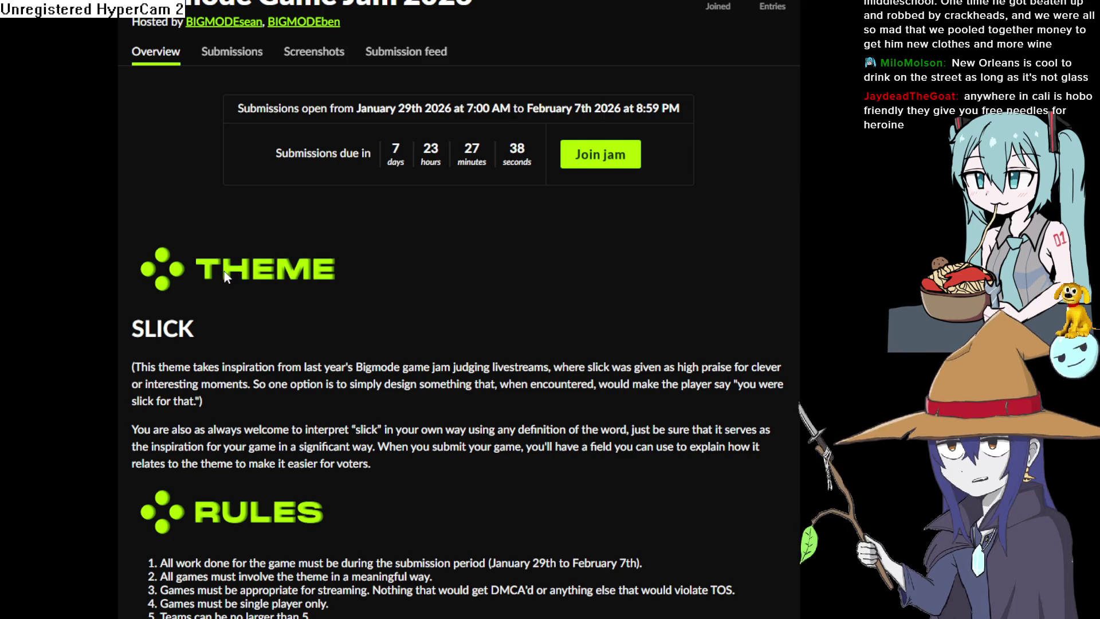
- Scroll through the jam page, then switch via Aseprite to the Construct 3 layout
scroll(226, 271, down, 2)
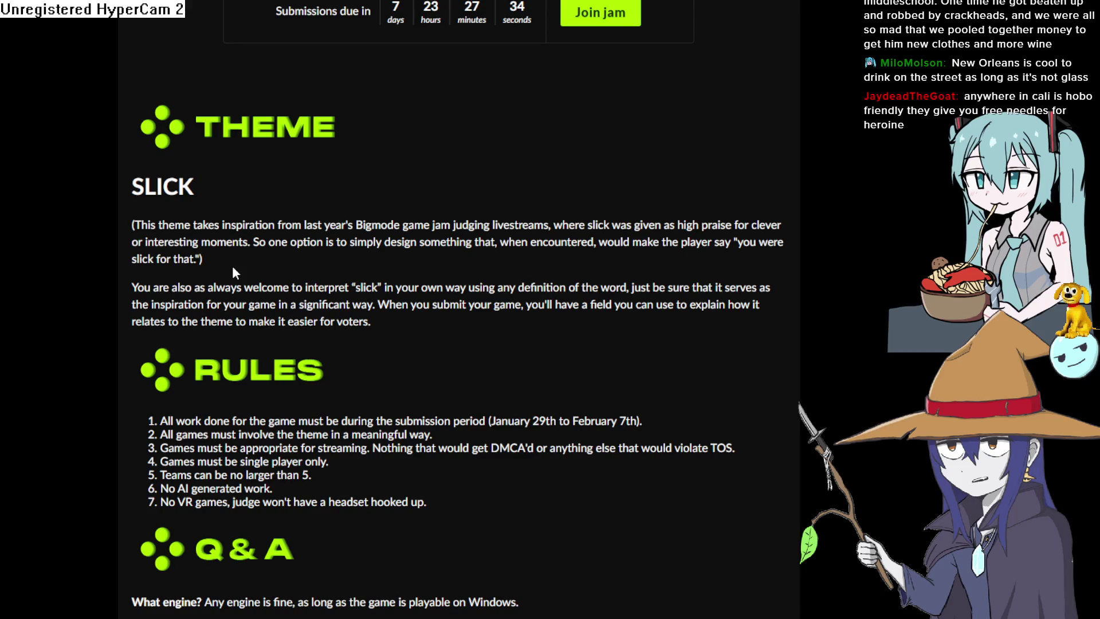
scroll(233, 259, up, 4)
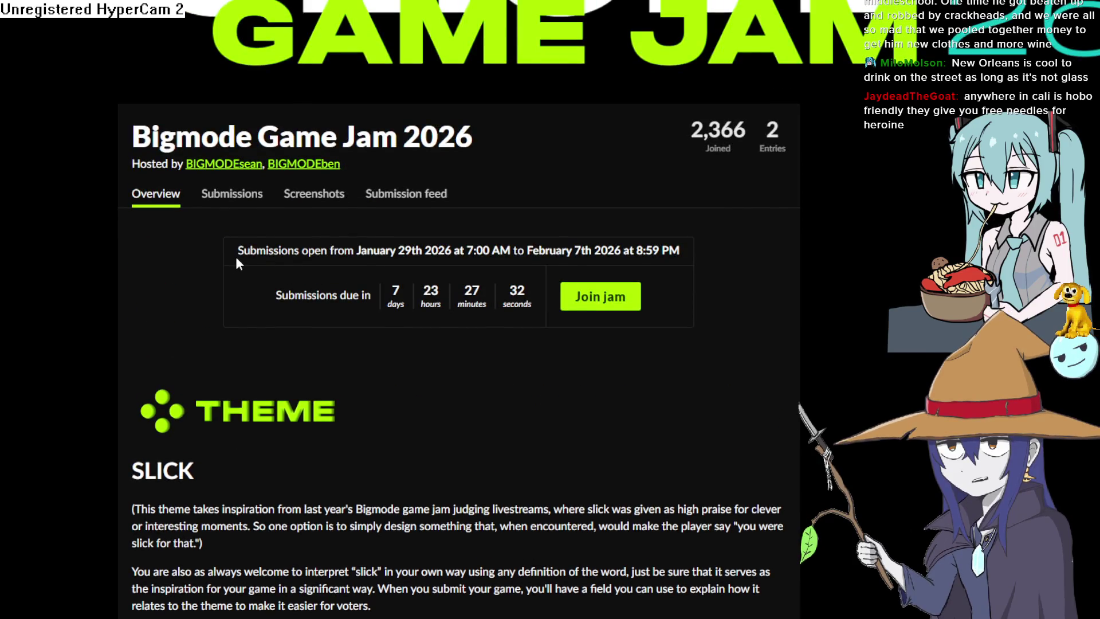
scroll(235, 256, down, 2)
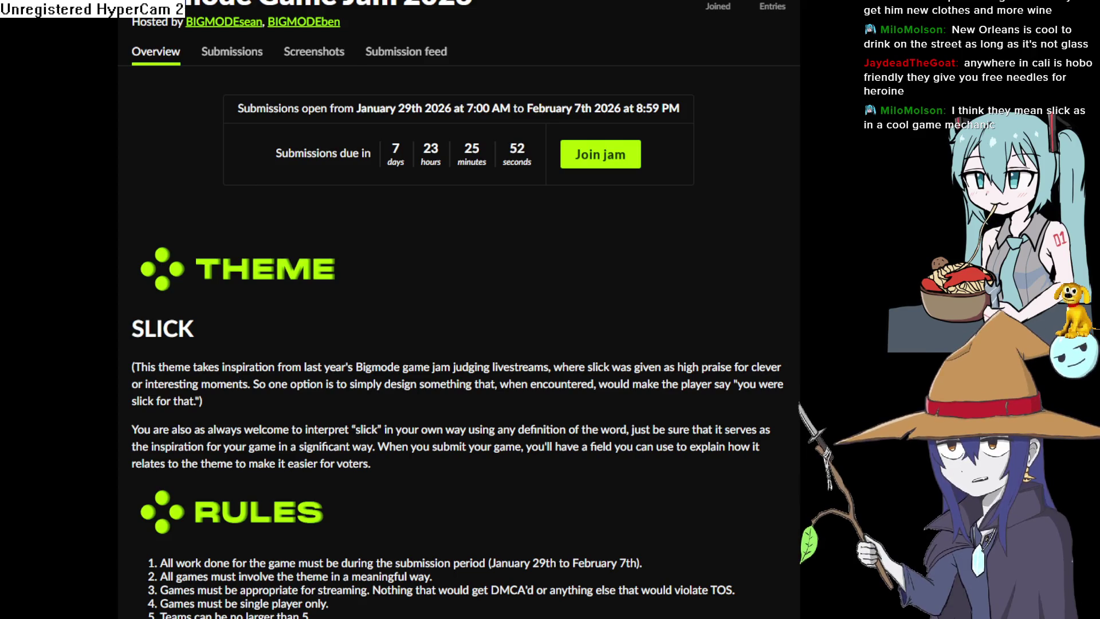
key(alt+Tab)
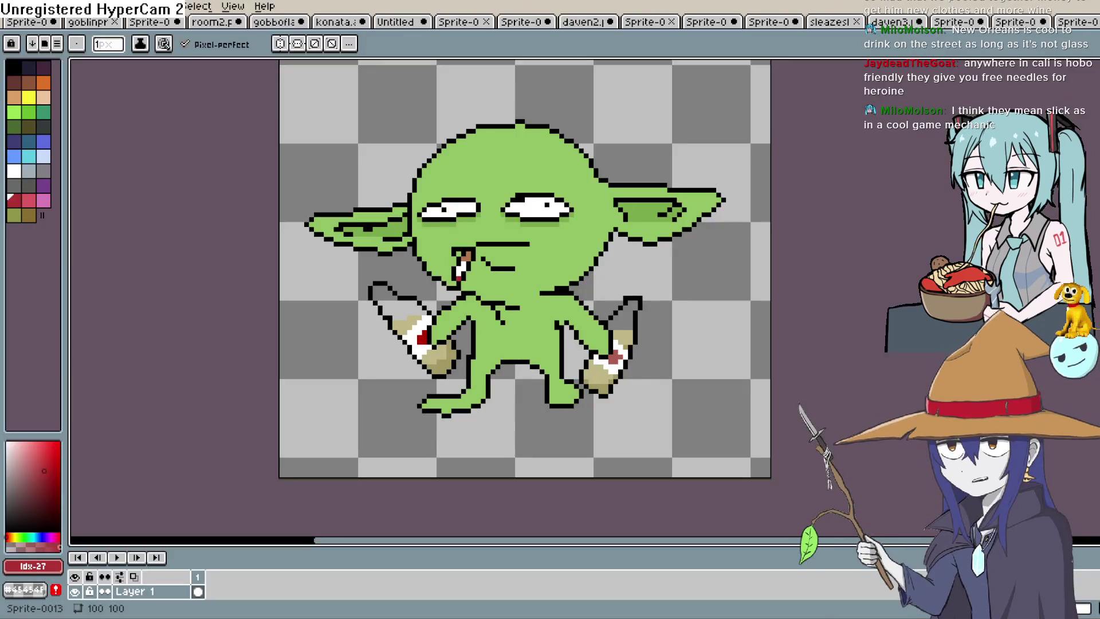
key(alt+Tab)
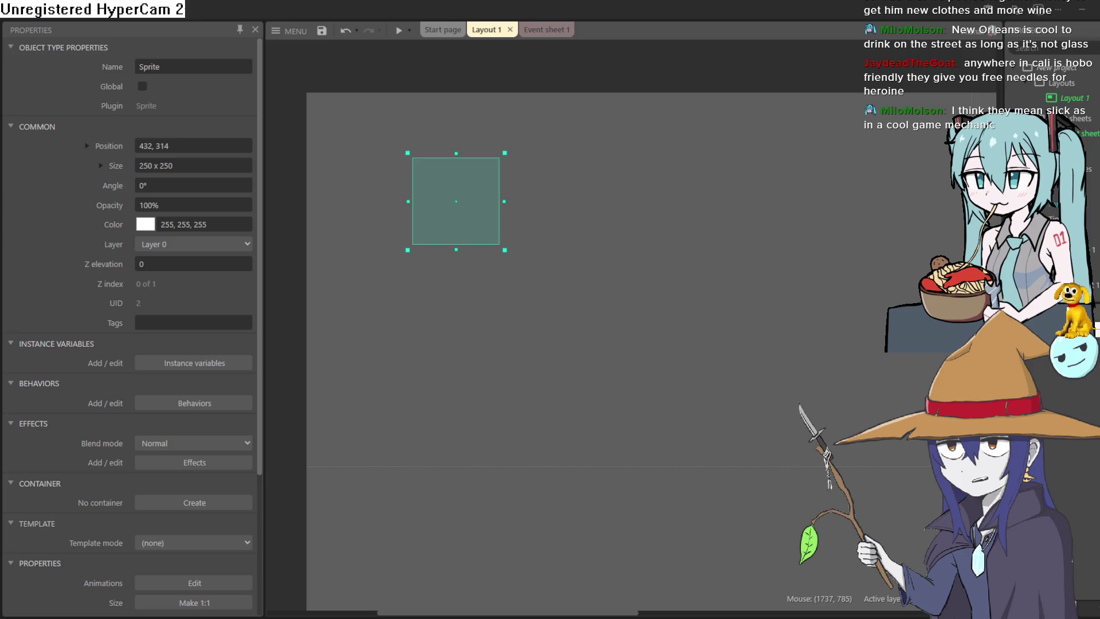
- Switch from the Construct 3 layout back to the goblin sprite in Aseprite
key(alt+Tab)
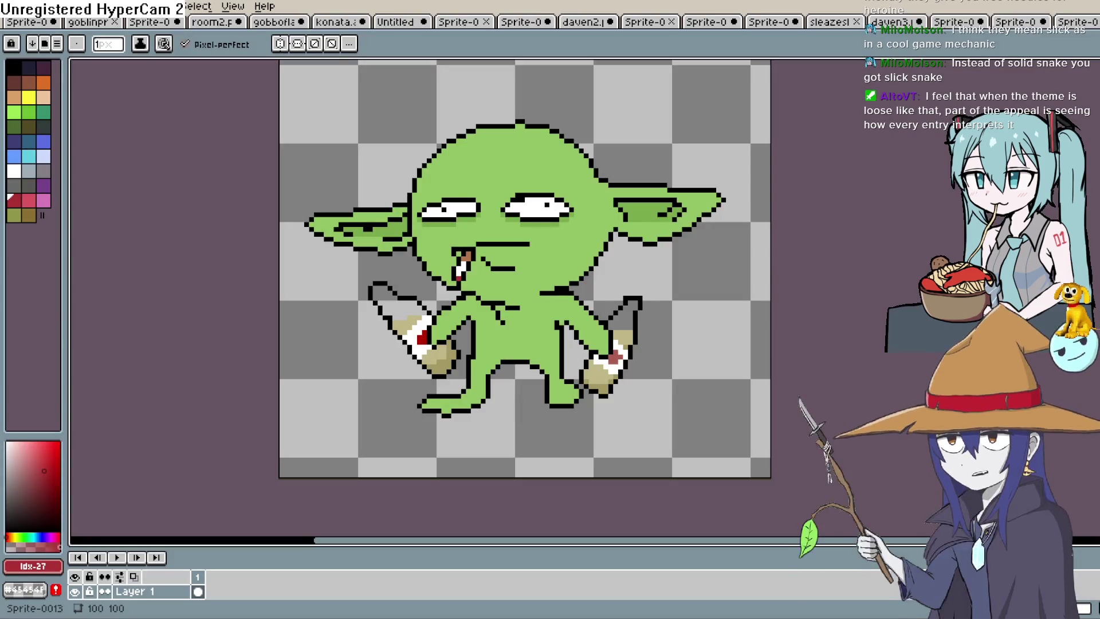
scroll(644, 229, down, 1)
- Pick the goblin's green from the canvas and make a darker shading green
scroll(643, 229, up, 2)
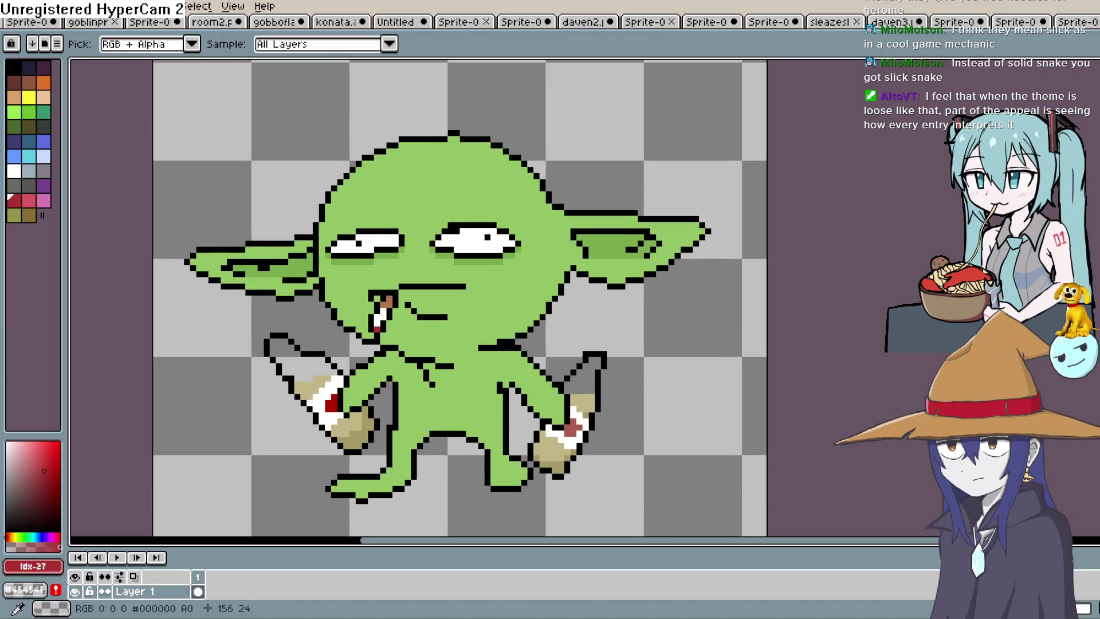
alt+click(498, 182)
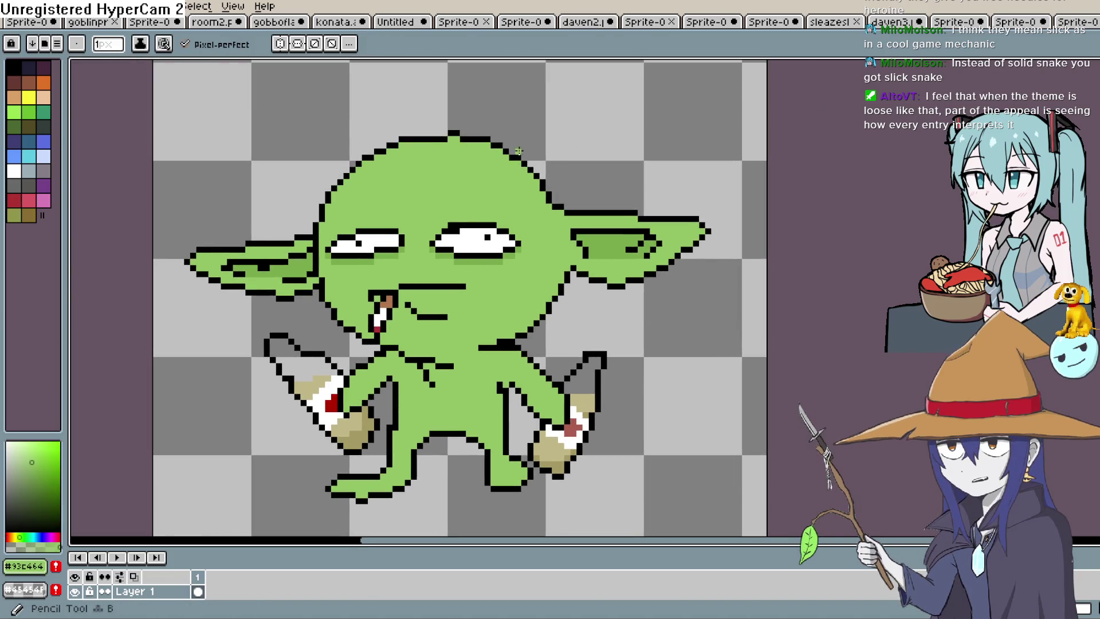
click(36, 474)
click(21, 536)
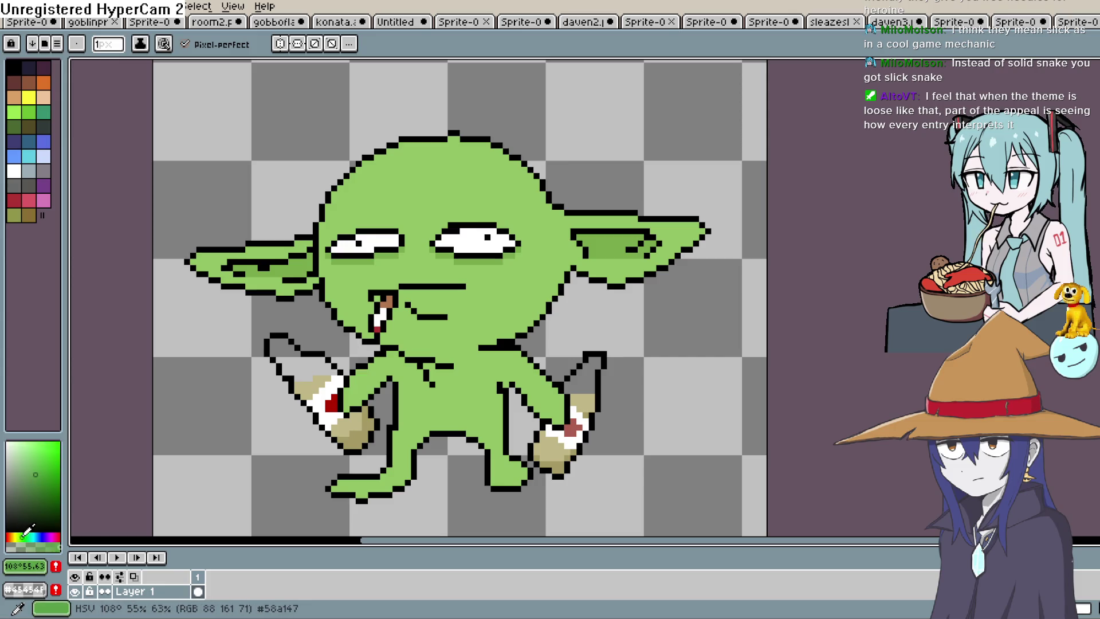
mouse_move(590, 189)
mouse_down()
mouse_move(495, 272)
mouse_move(511, 290)
mouse_up()
- Paint dark-green shading under the head's top outline and down its right side
key(space)
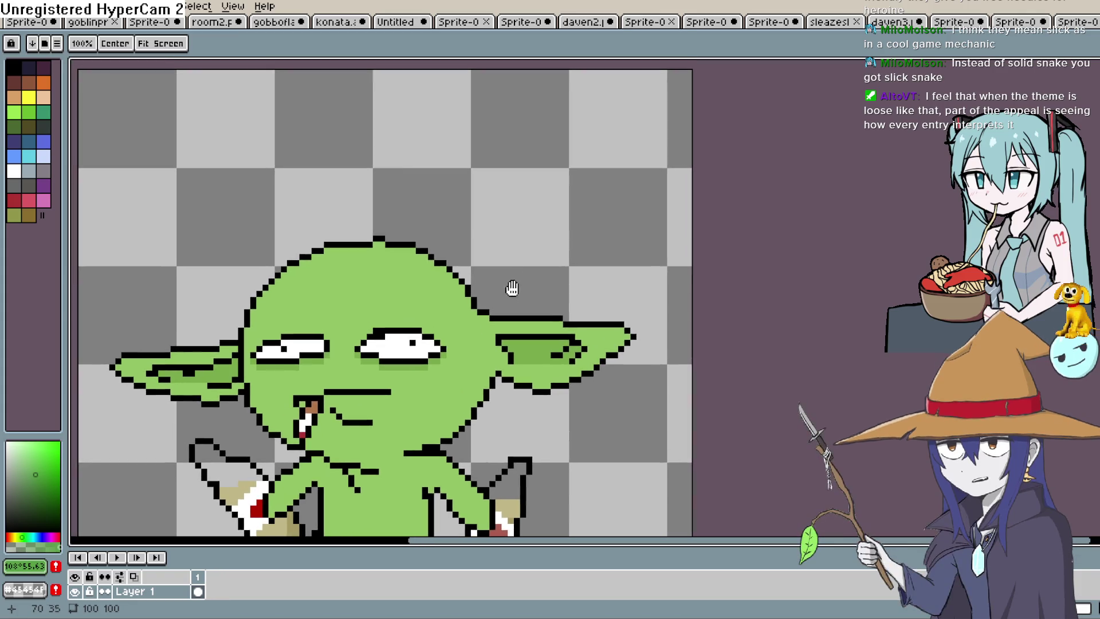
mouse_move(552, 237)
mouse_down()
mouse_move(569, 260)
mouse_move(630, 259)
mouse_up()
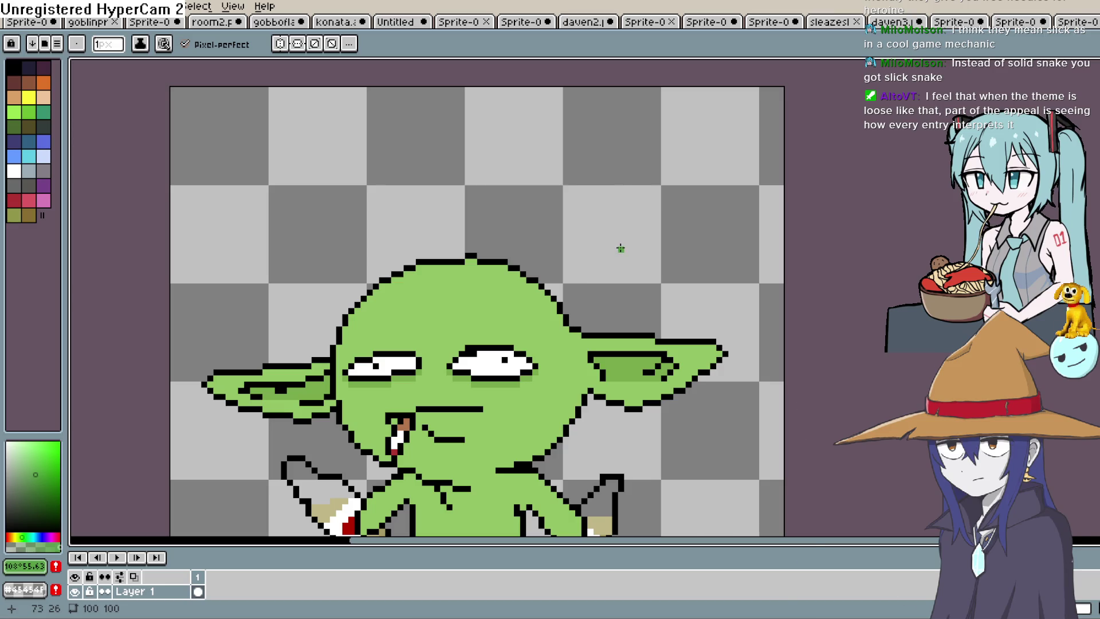
key(space)
drag(617, 253, 621, 224)
scroll(596, 233, up, 3)
mouse_move(370, 247)
mouse_down()
mouse_move(480, 278)
mouse_move(466, 222)
mouse_up()
key(space)
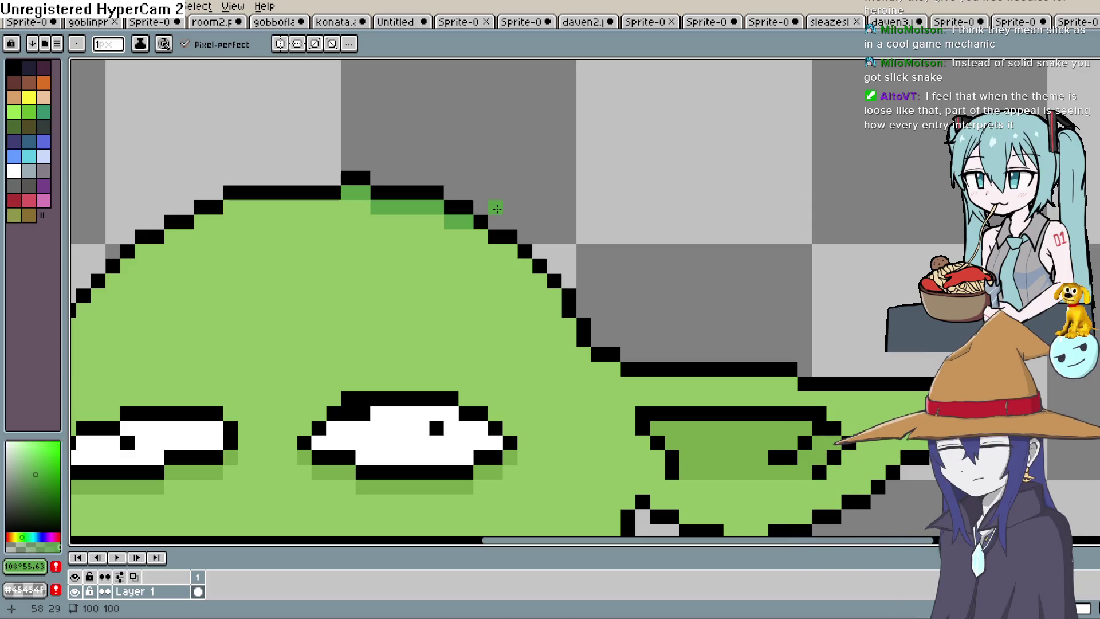
key(space)
click(520, 179)
mouse_move(484, 234)
mouse_down()
mouse_move(520, 179)
mouse_move(575, 226)
mouse_up()
click(590, 239)
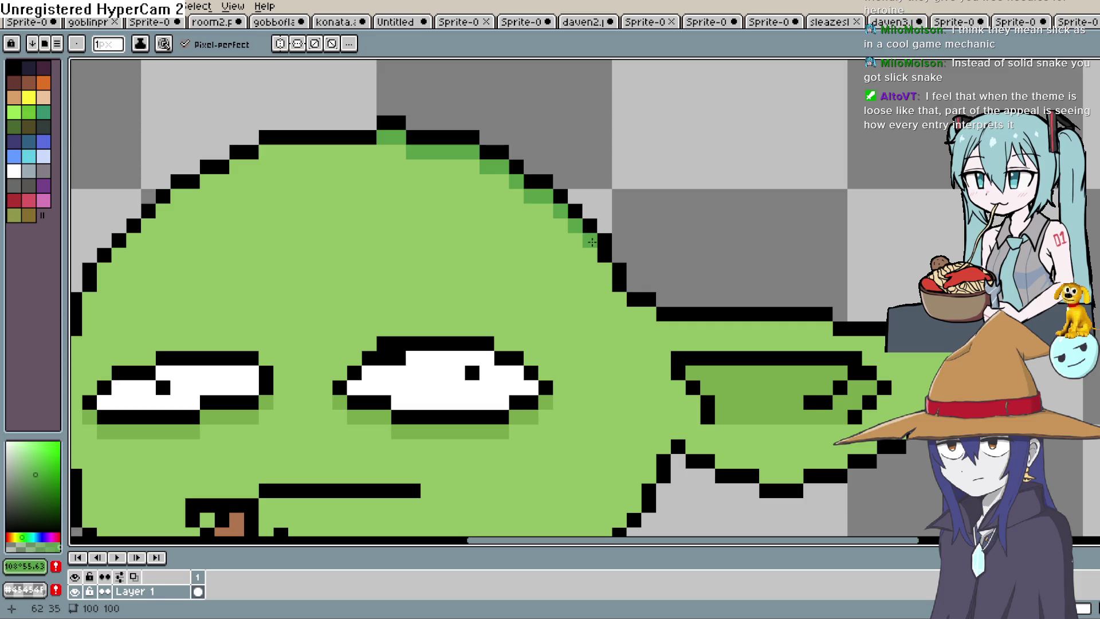
- Extend the dark-green shading around the outline corner and along the top of the head
key(space)
drag(621, 300, 598, 207)
click(598, 206)
scroll(707, 157, down, 2)
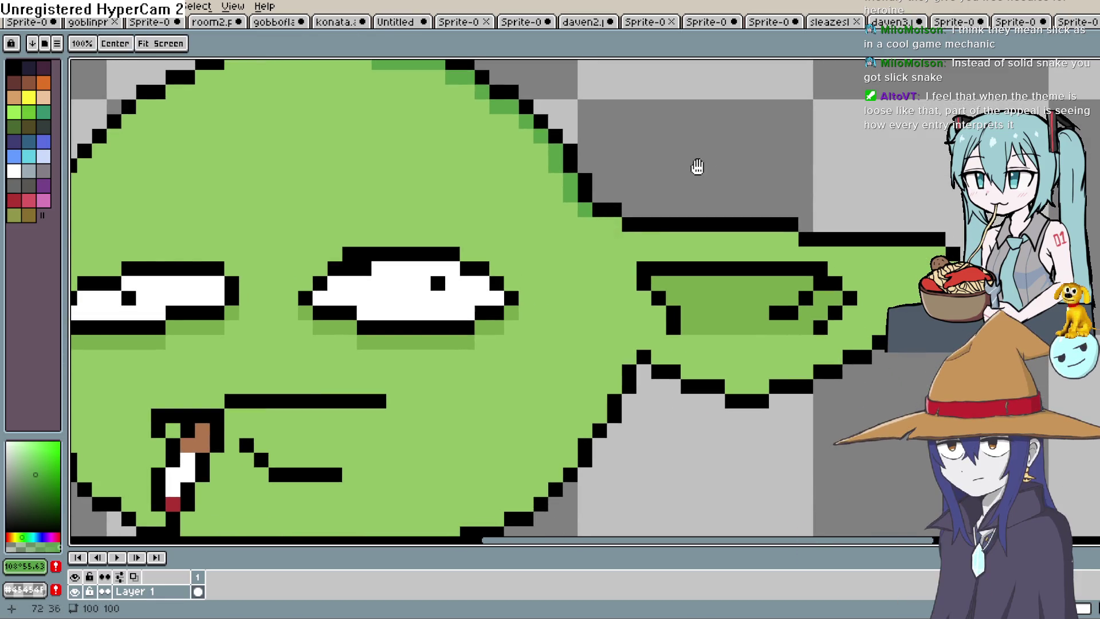
scroll(707, 157, up, 1)
scroll(654, 277, up, 1)
click(630, 258)
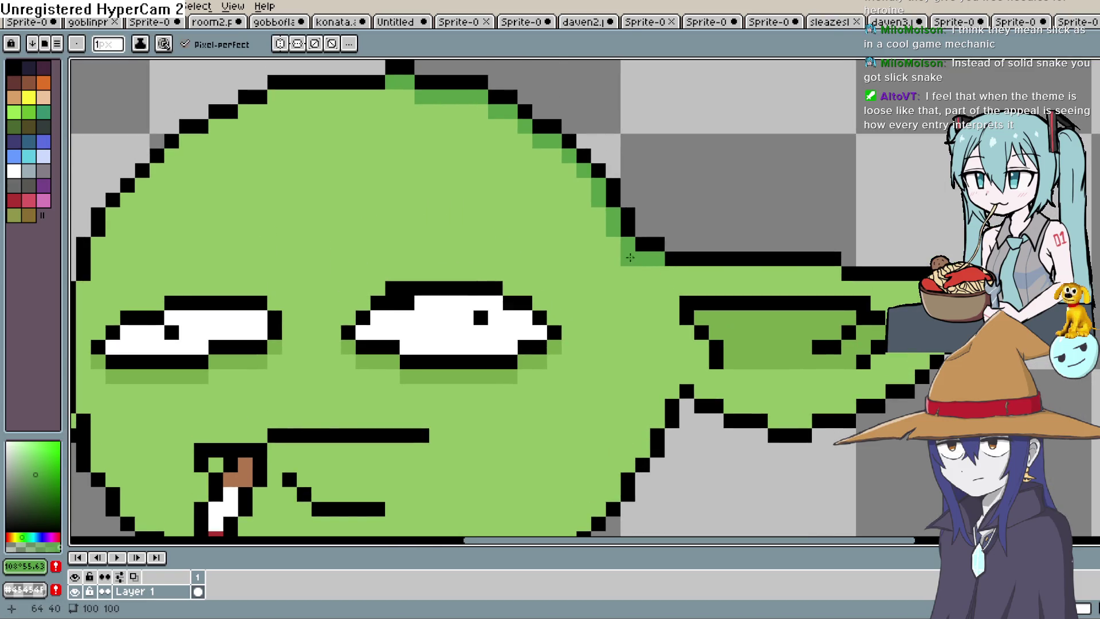
drag(583, 214, 570, 171)
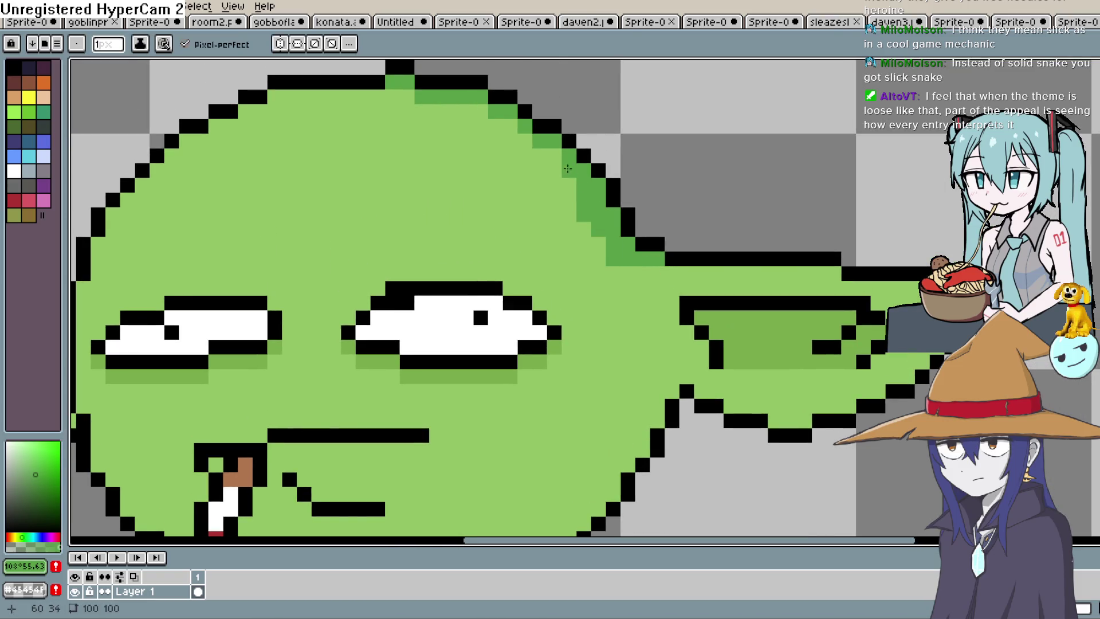
click(549, 158)
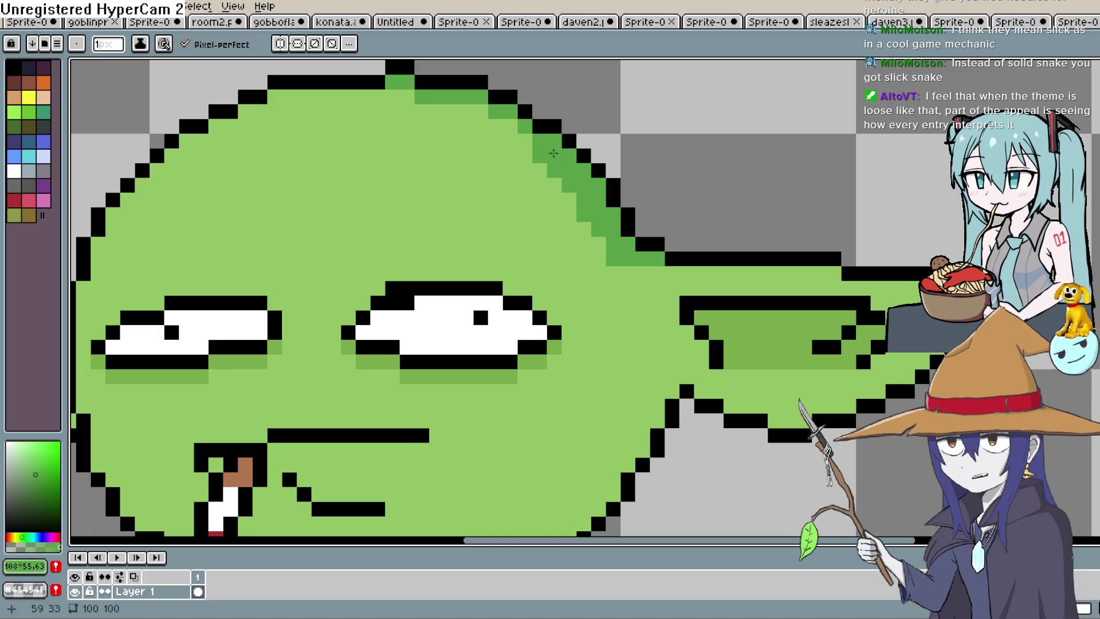
drag(509, 126, 305, 87)
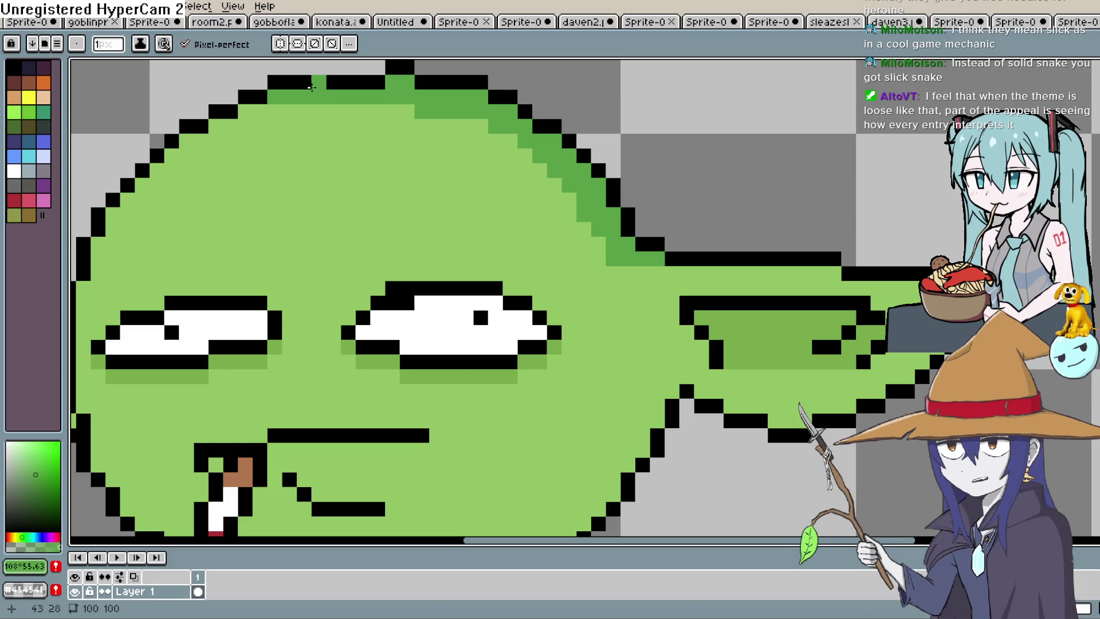
- Pick the light green skin colour and zoom out to centre the whole goblin
key(i)
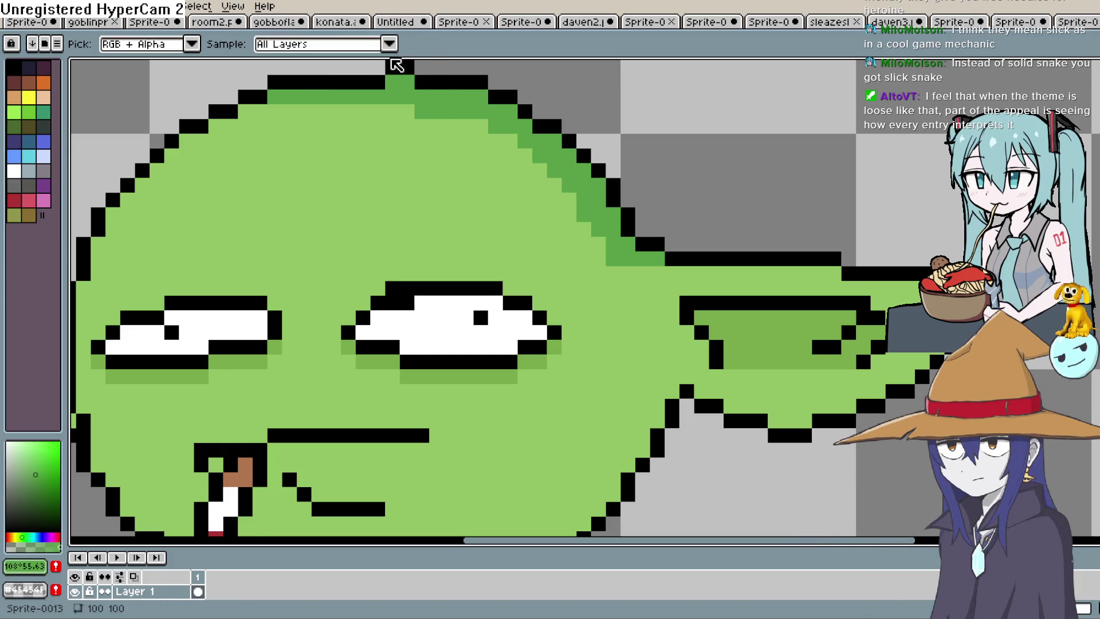
drag(412, 71, 421, 112)
scroll(474, 184, down, 1)
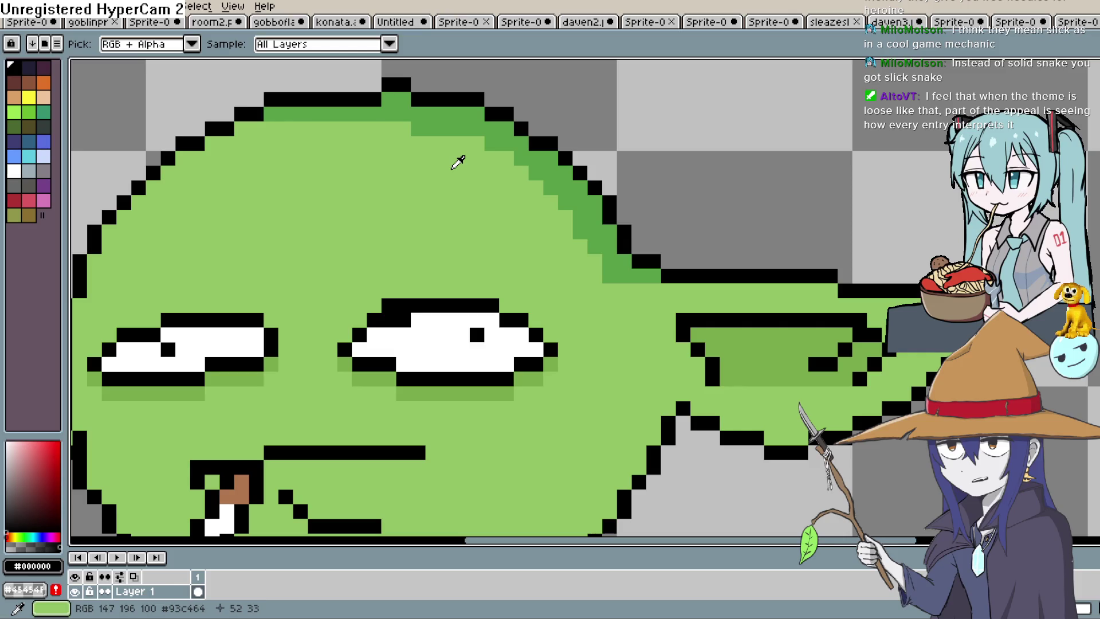
scroll(693, 182, down, 2)
scroll(694, 182, down, 2)
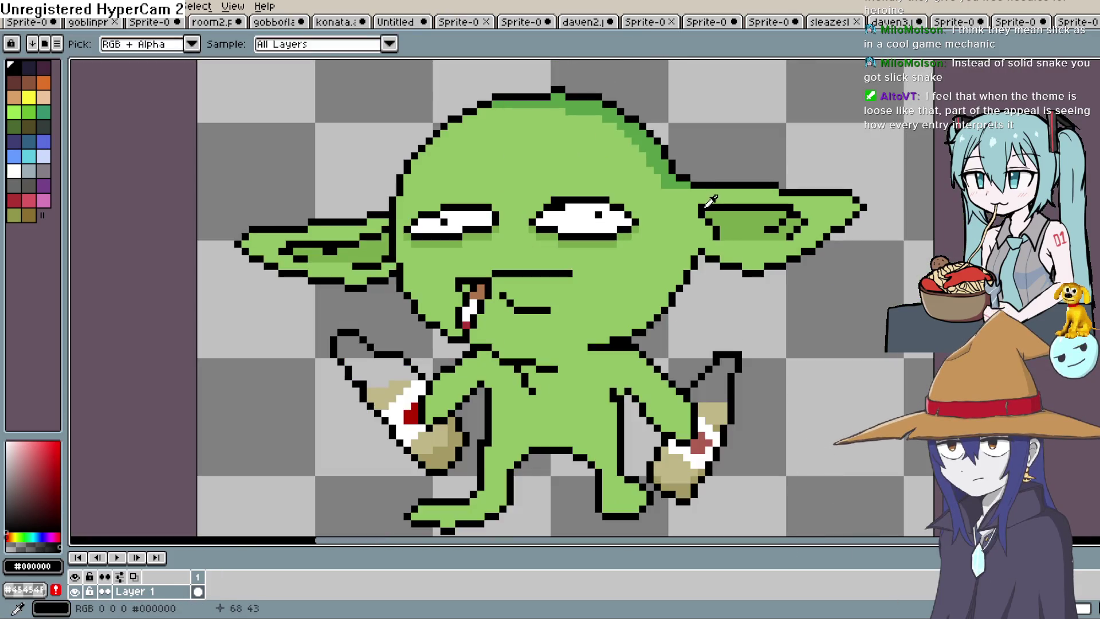
mouse_move(686, 253)
mouse_down()
mouse_move(628, 272)
mouse_move(638, 327)
mouse_up()
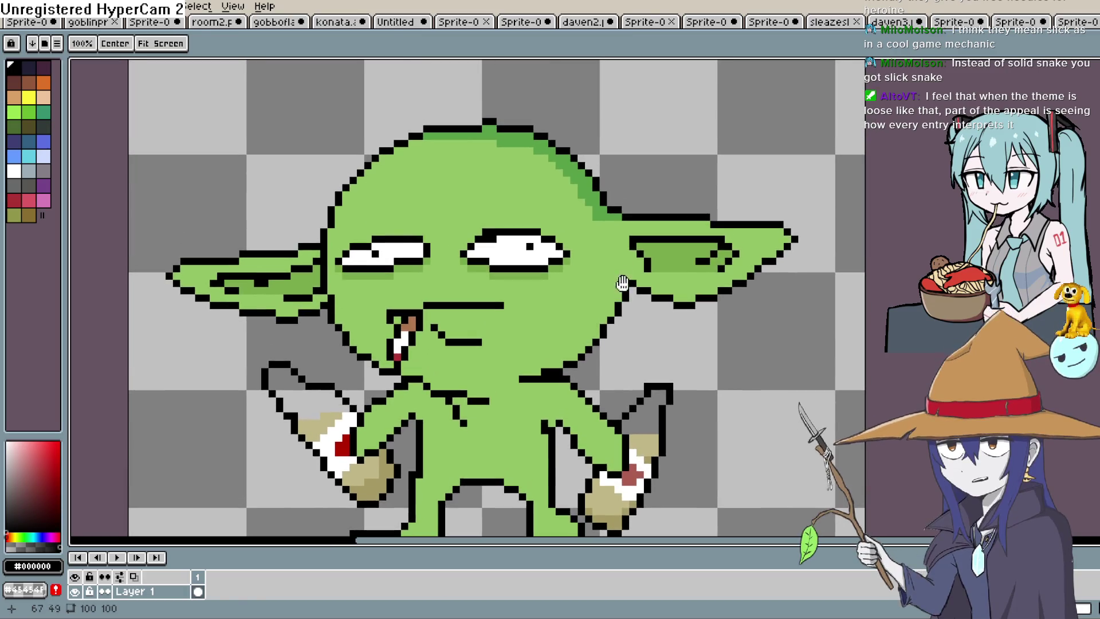
key(alt)
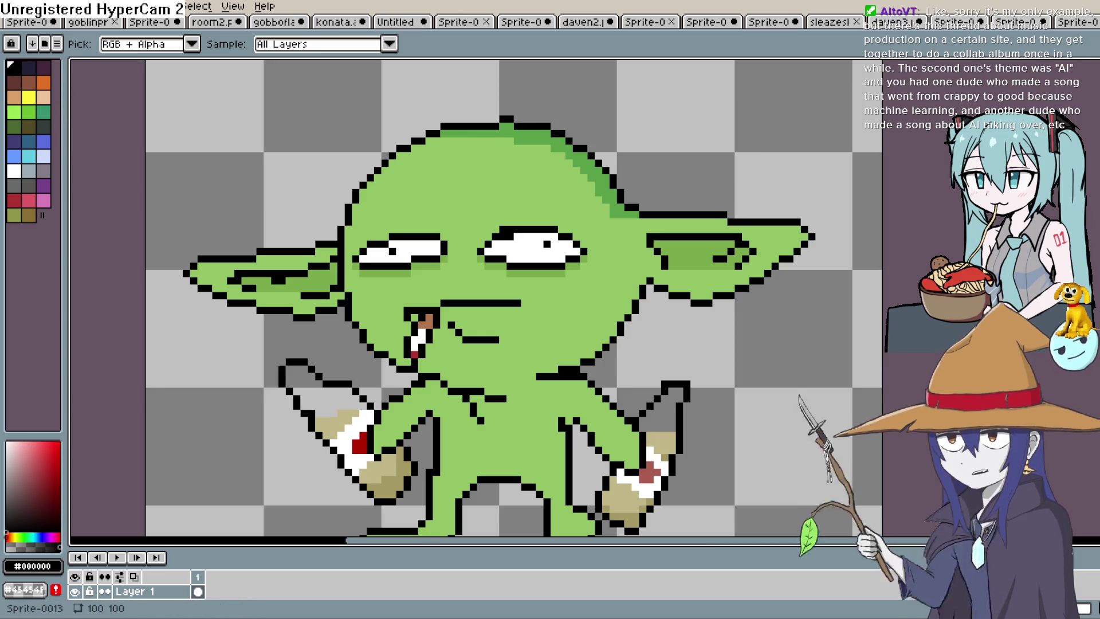
- Create a new sprite with width 100 and height 100 on a transparent background, then zoom in
click(17, 7)
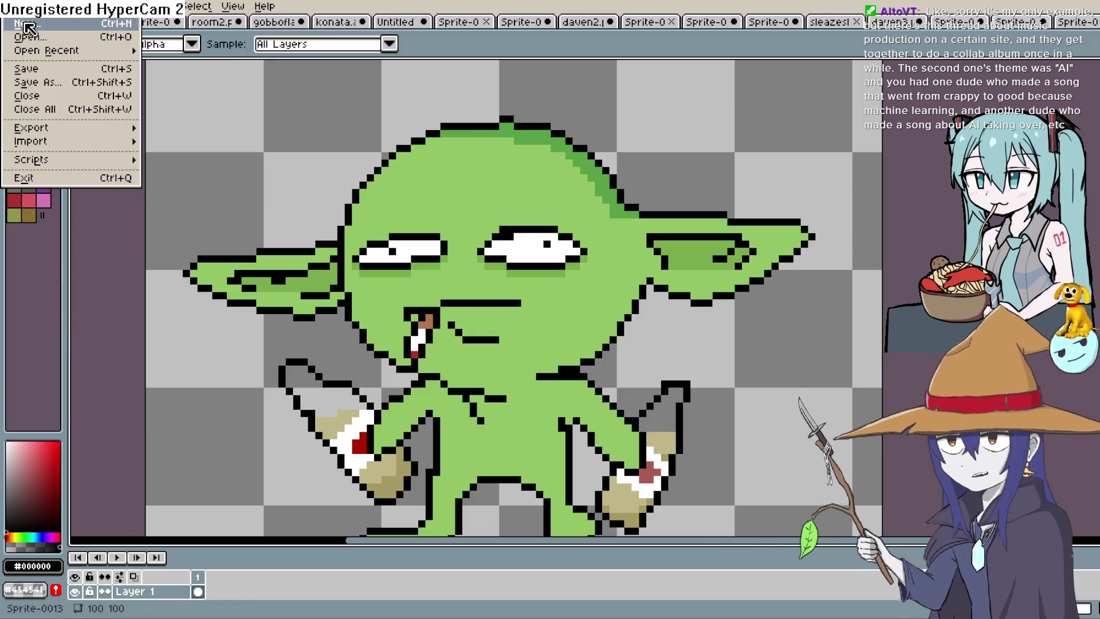
click(28, 24)
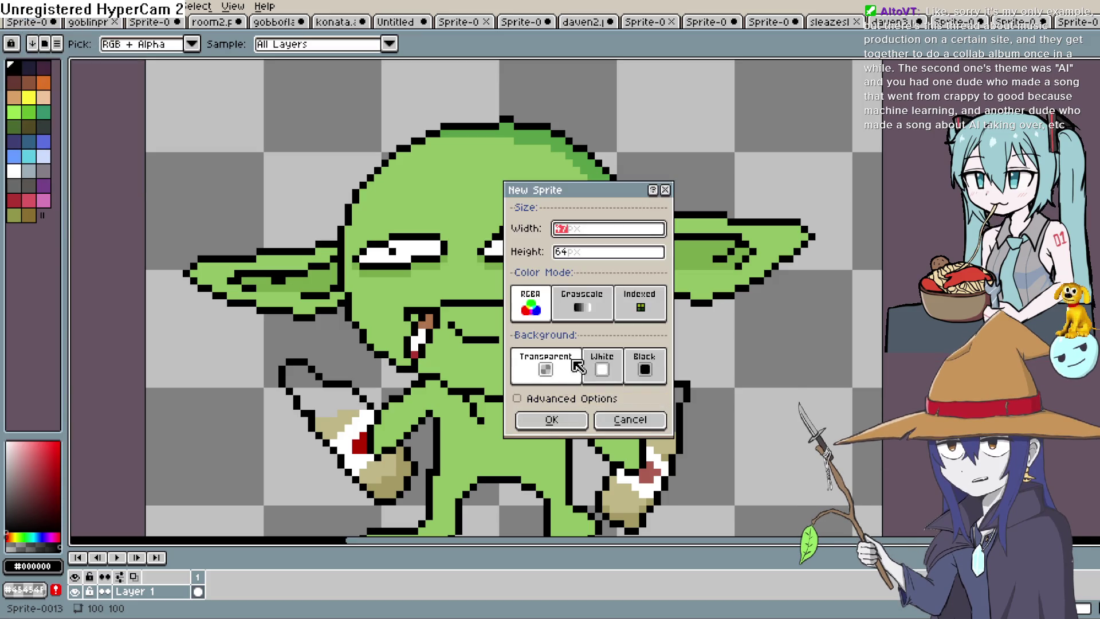
text(100)
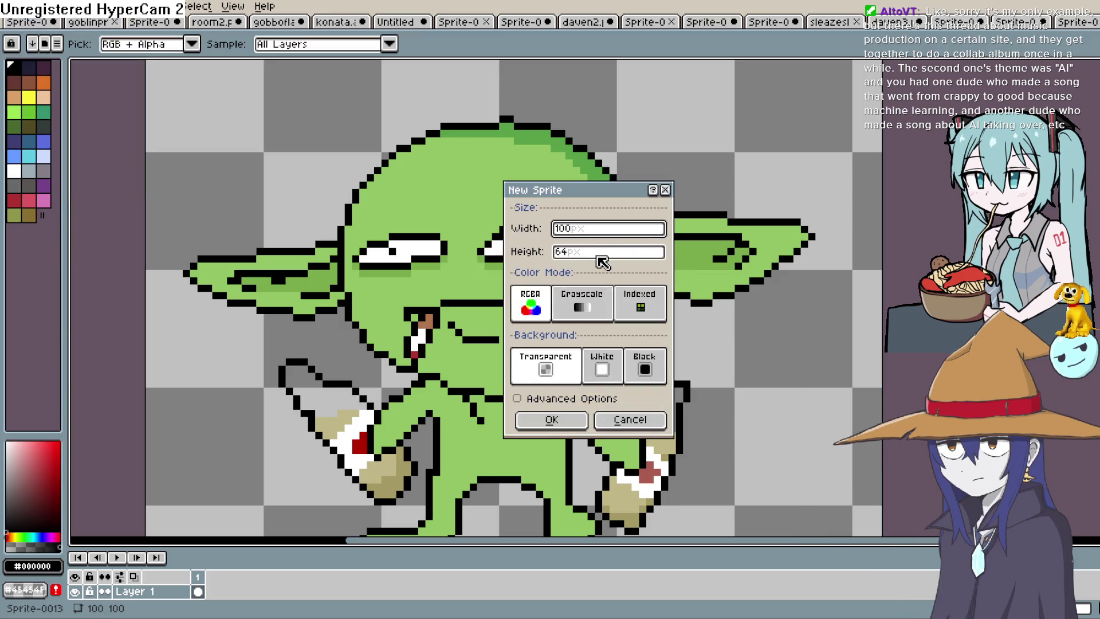
click(598, 255)
text(100)
click(560, 419)
scroll(606, 298, up, 3)
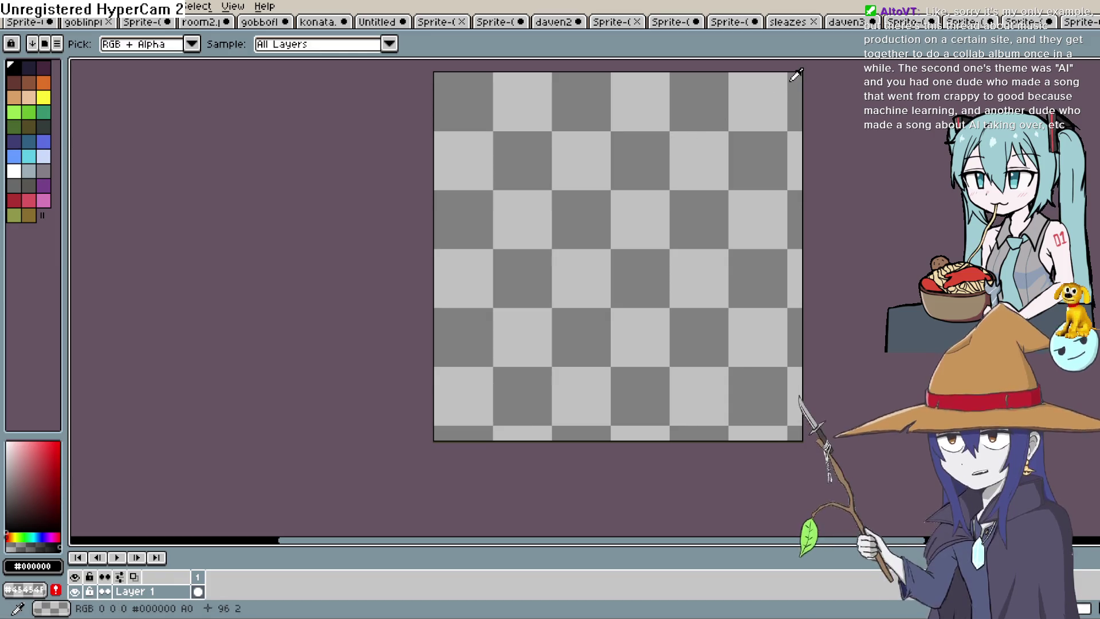
drag(660, 266, 599, 304)
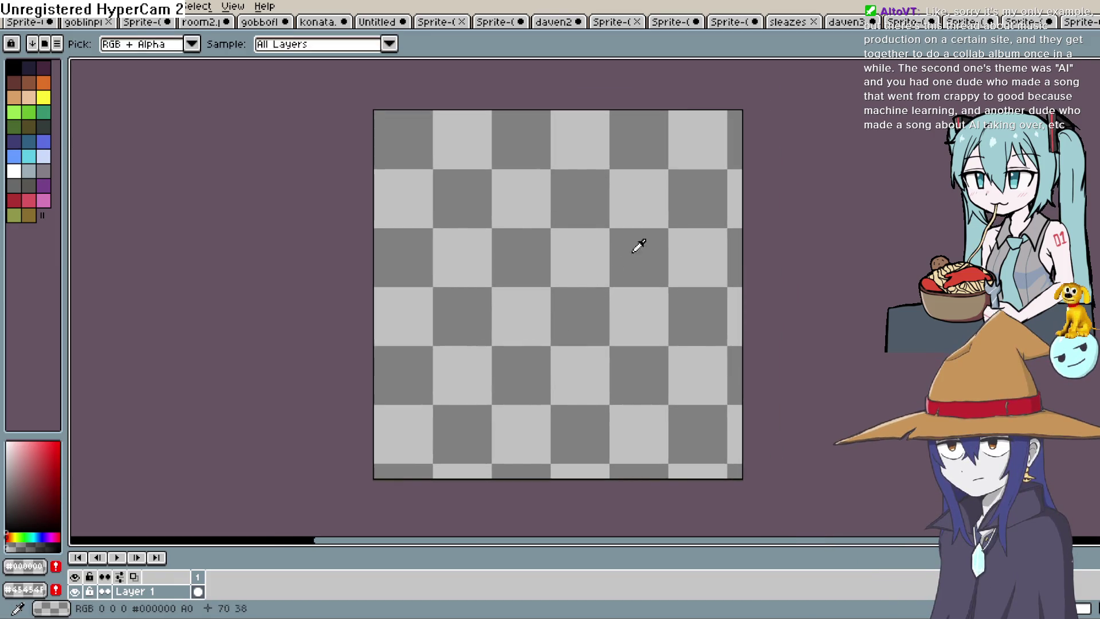
- Sketch a black blob arch with two eye dots and a mouth line
click(14, 68)
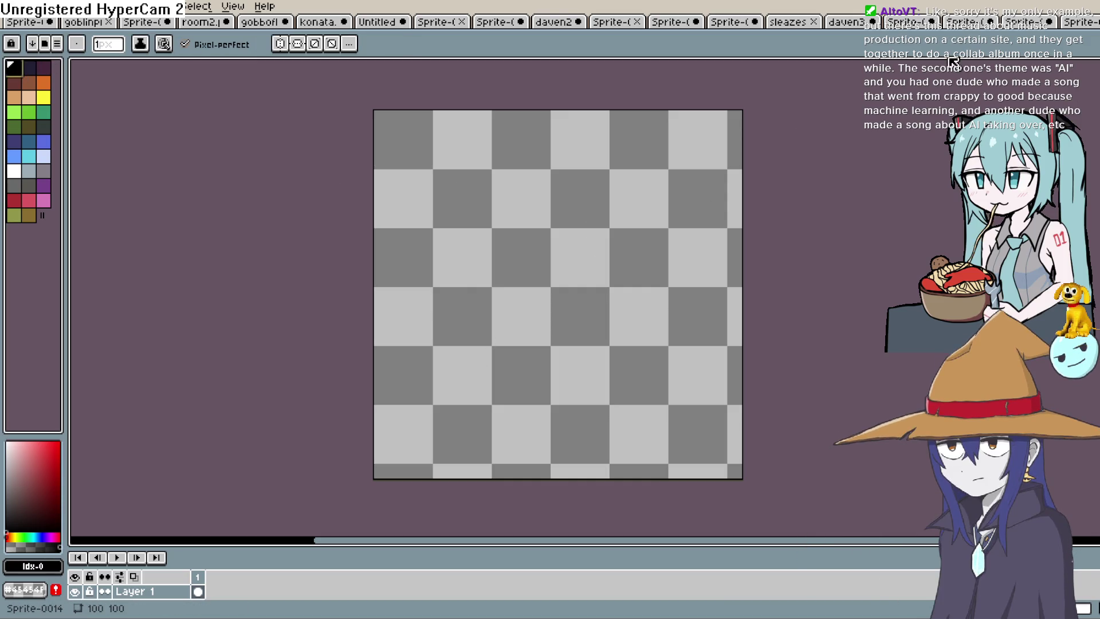
mouse_move(493, 366)
mouse_down()
mouse_move(525, 235)
mouse_move(585, 366)
mouse_up()
click(520, 303)
click(564, 303)
drag(512, 322, 569, 317)
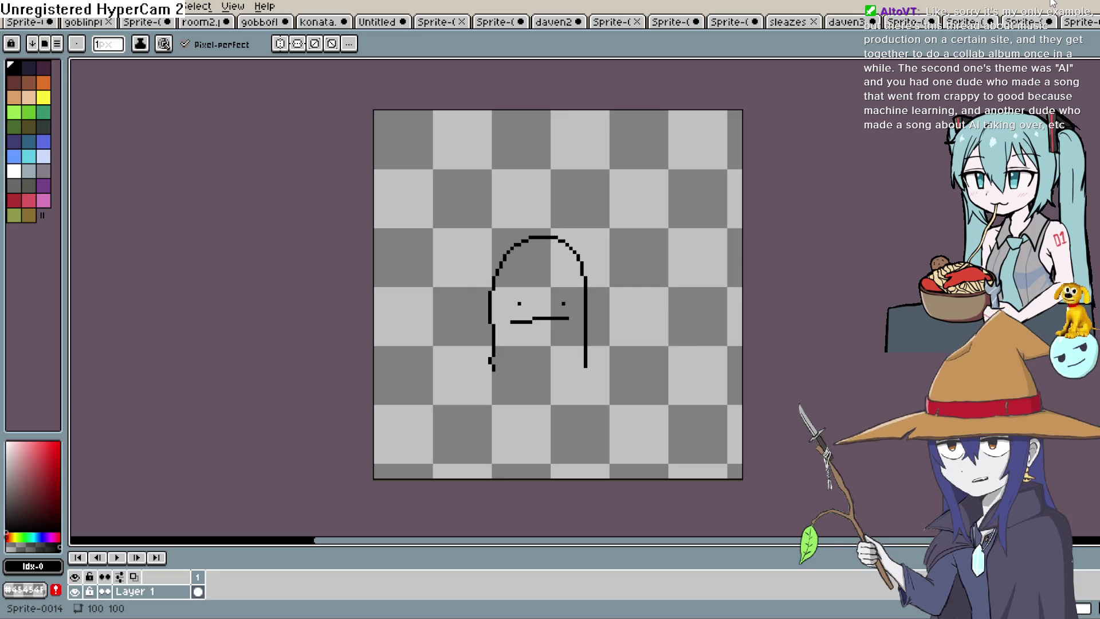
- Undo the blob sketch back to a blank canvas and switch to Construct 3
key(ctrl+z)
key(ctrl+z)
key(ctrl+z)
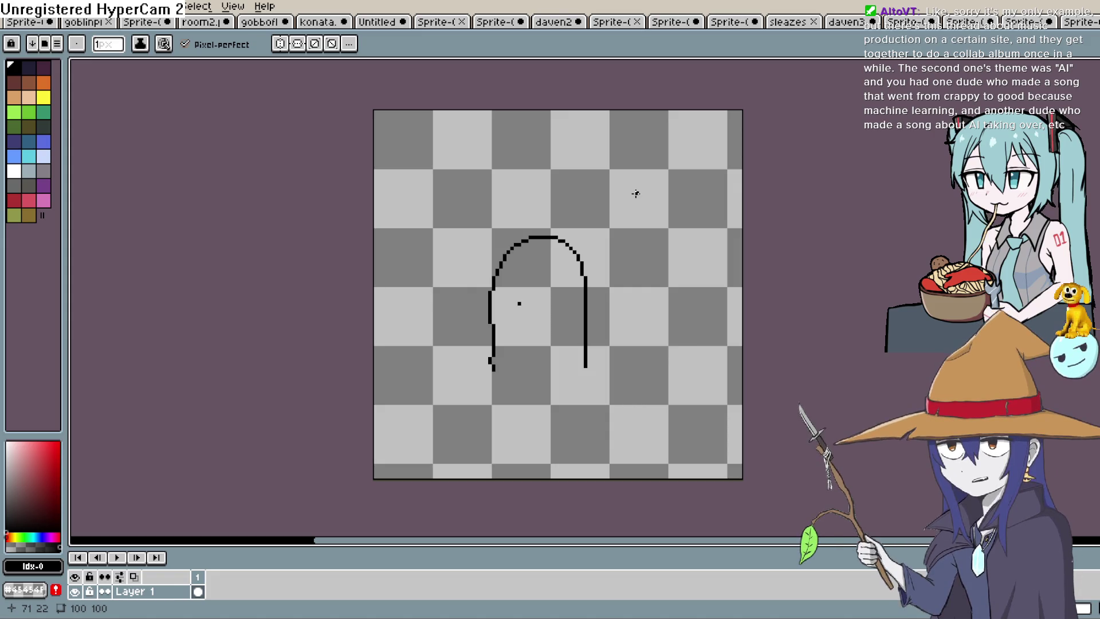
scroll(573, 218, down, 1)
key(ctrl+z)
key(ctrl+z)
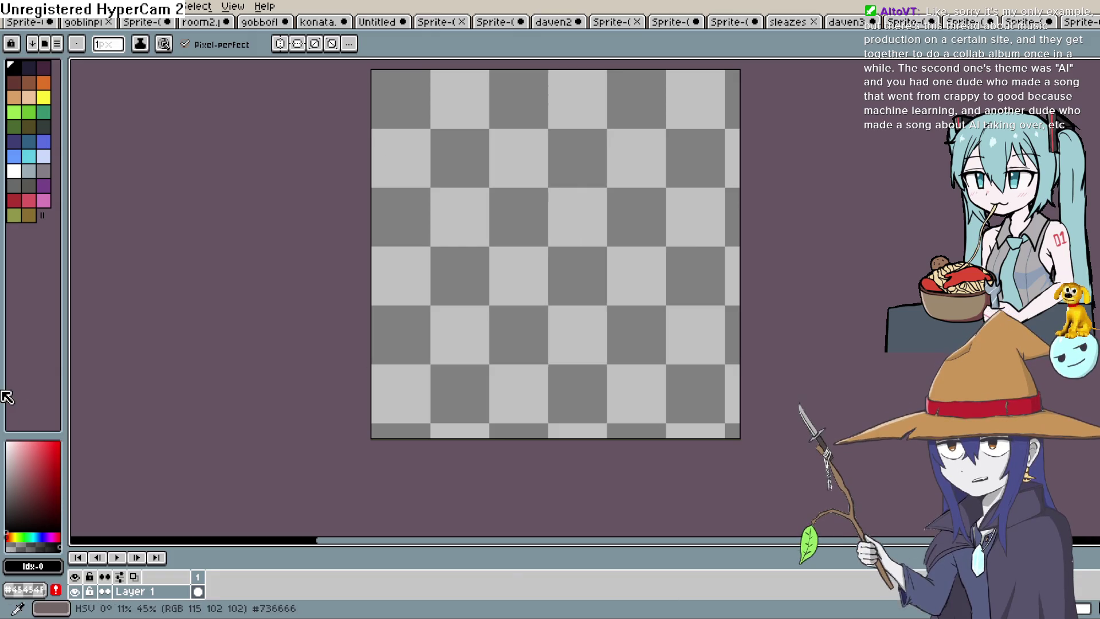
key(alt+Tab)
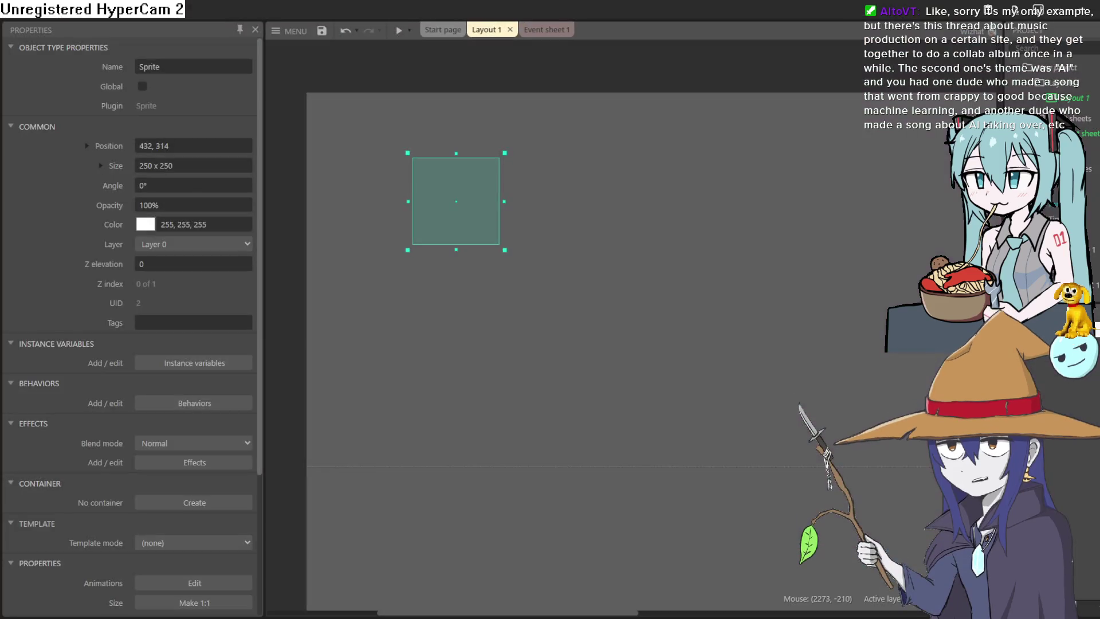
- Move the 250×250 sprite down-right to 448, 395 and open its image for drawing
key(Delete)
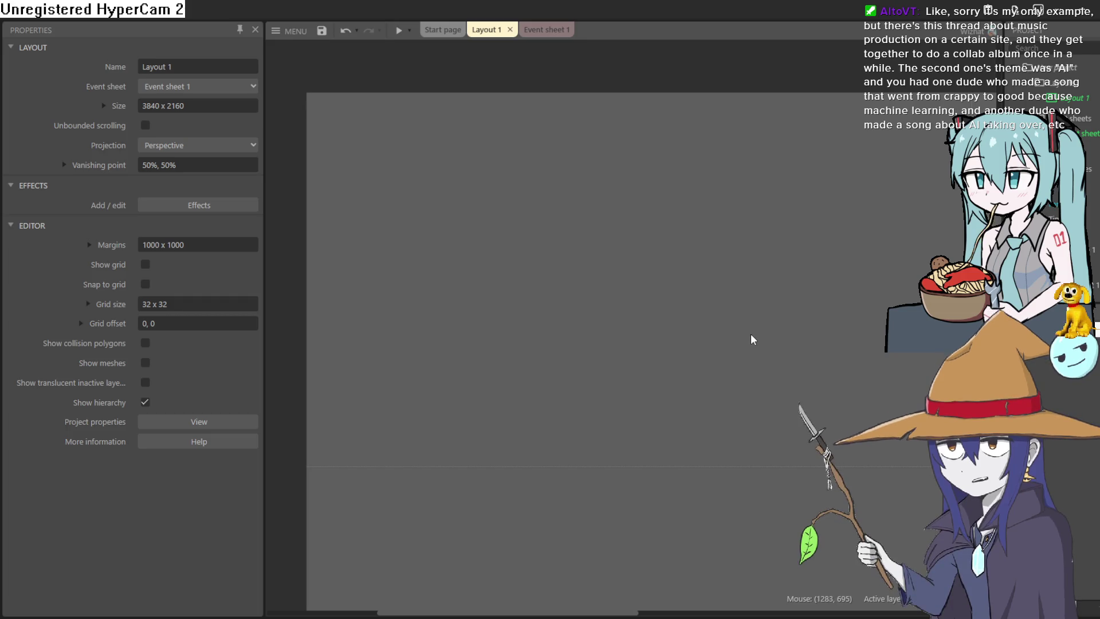
drag(754, 338, 705, 281)
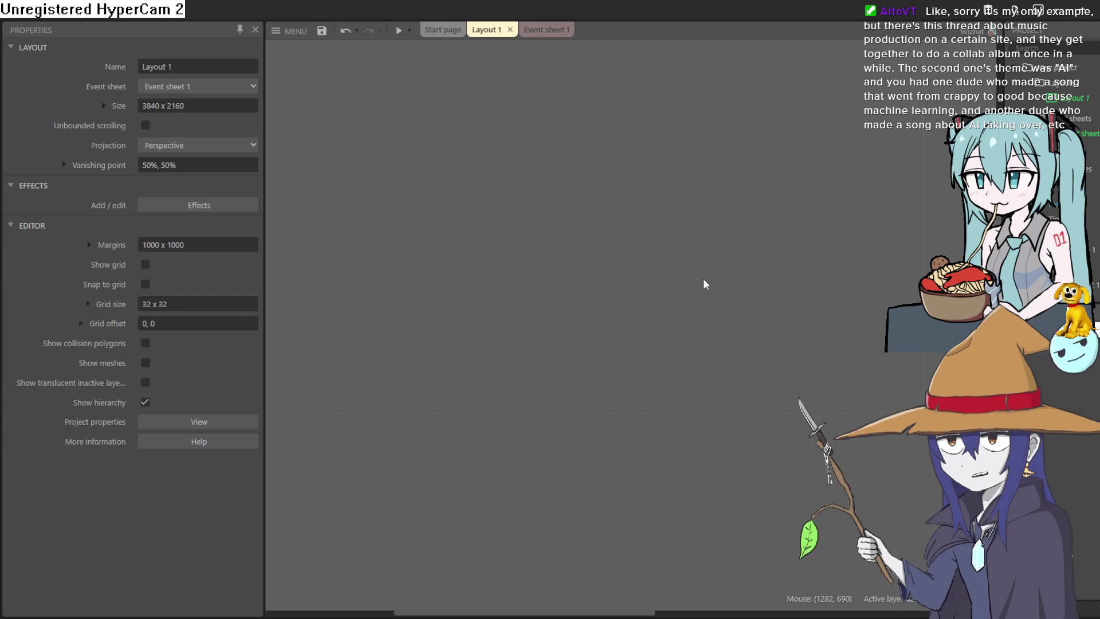
mouse_move(689, 266)
mouse_down()
mouse_move(688, 277)
mouse_move(724, 284)
mouse_up()
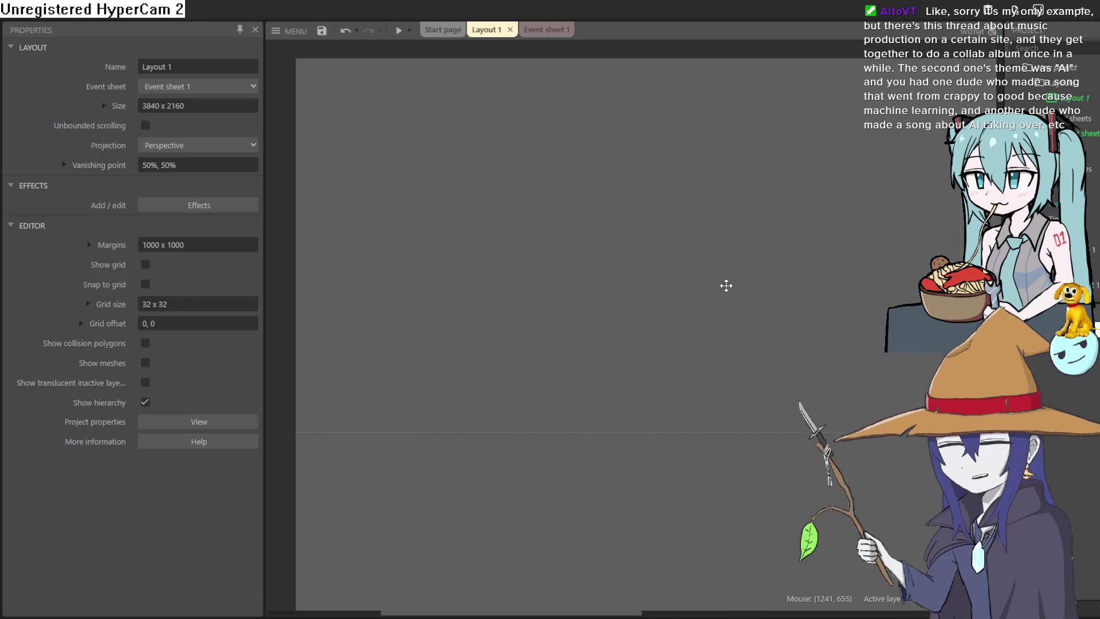
click(547, 30)
click(485, 30)
drag(445, 160, 444, 180)
double_click(444, 180)
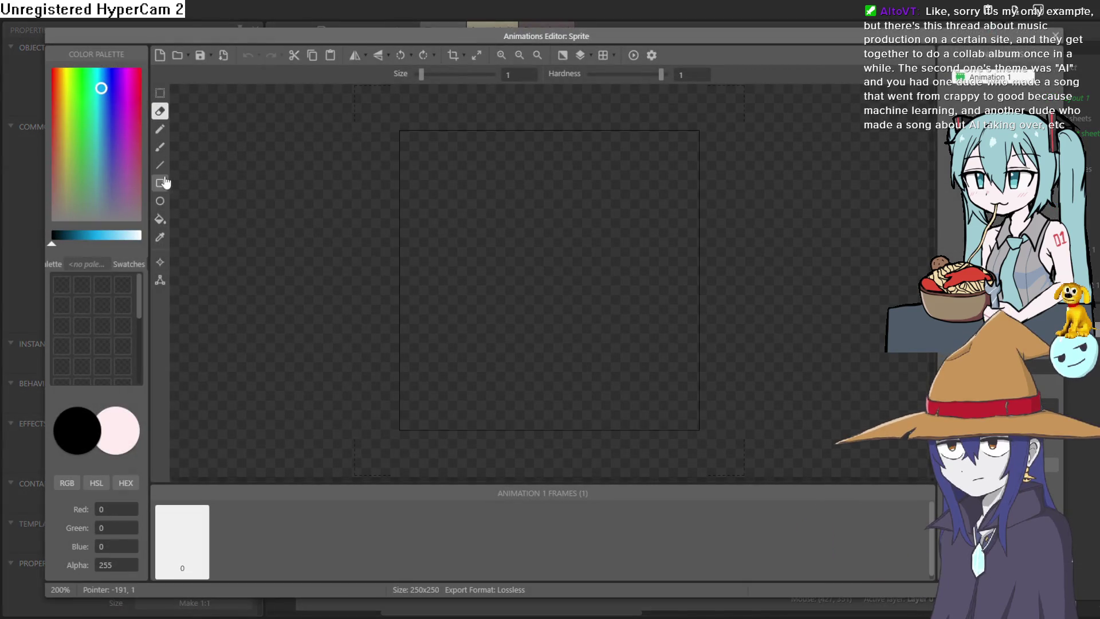
- Draw a closed, rounded blob outline with the Pencil in the sprite frame
click(160, 128)
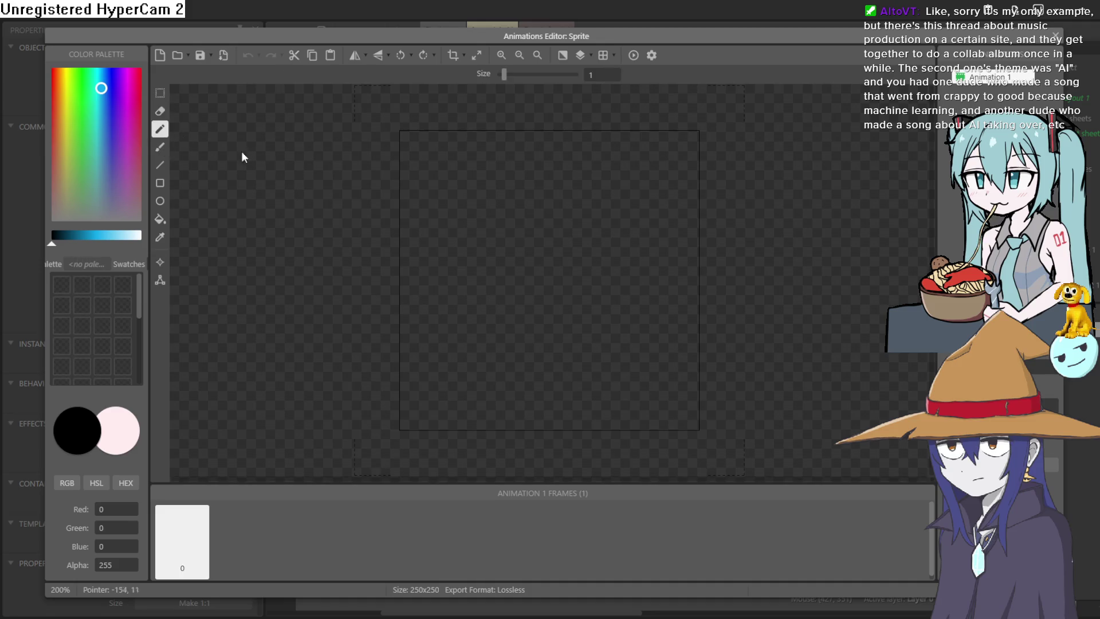
mouse_move(486, 375)
mouse_down()
mouse_move(483, 229)
mouse_move(578, 193)
mouse_up()
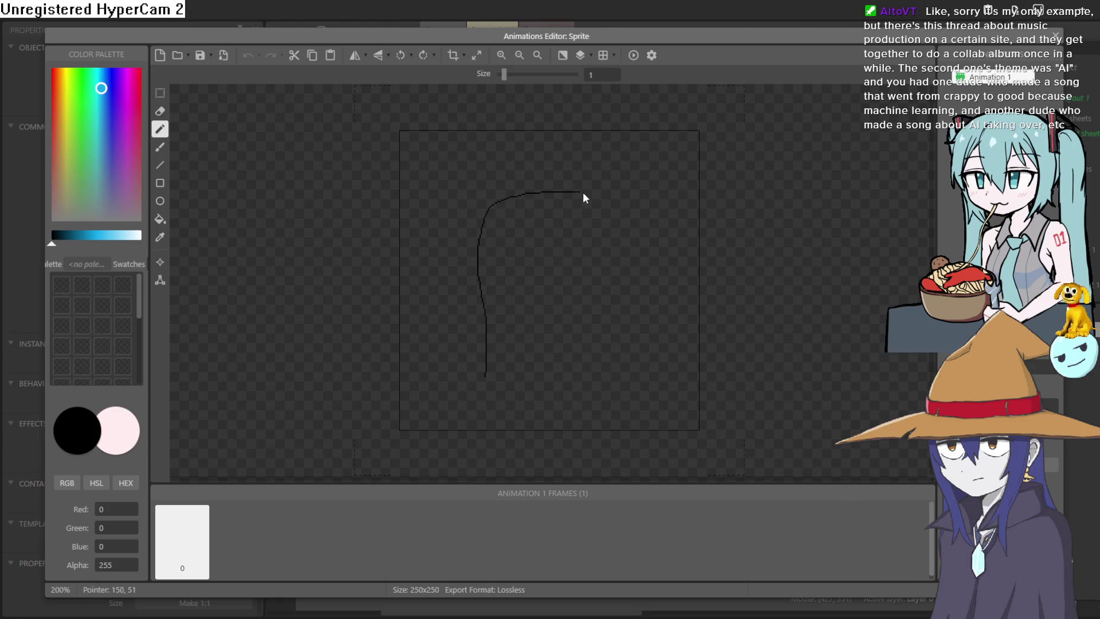
drag(641, 375, 507, 383)
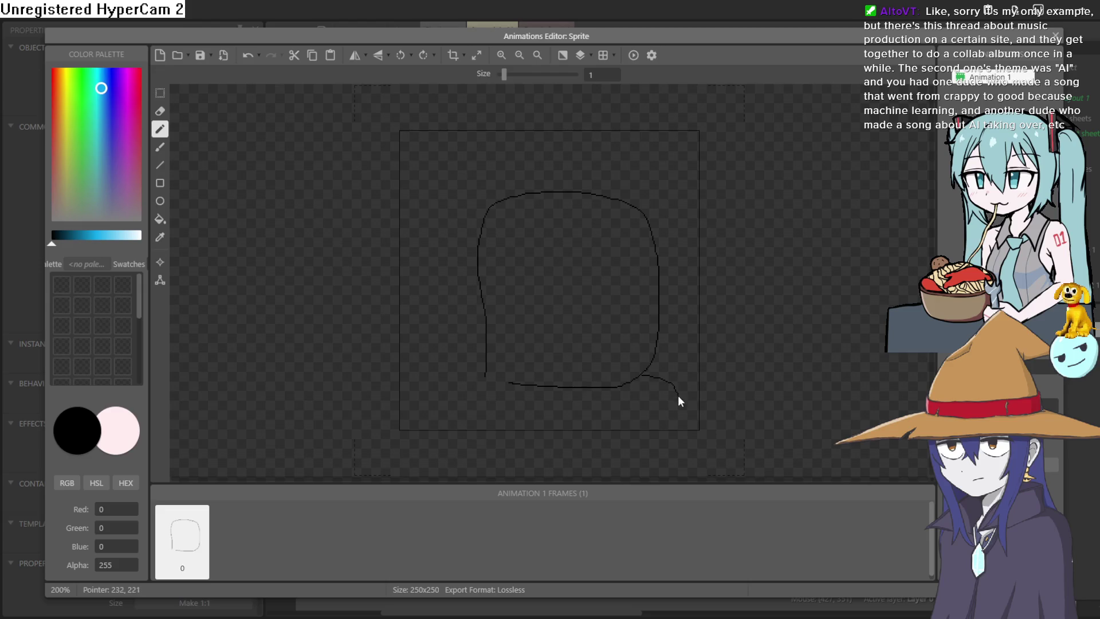
mouse_move(604, 408)
mouse_down()
mouse_move(503, 411)
mouse_move(475, 394)
mouse_move(489, 356)
mouse_move(484, 377)
mouse_up()
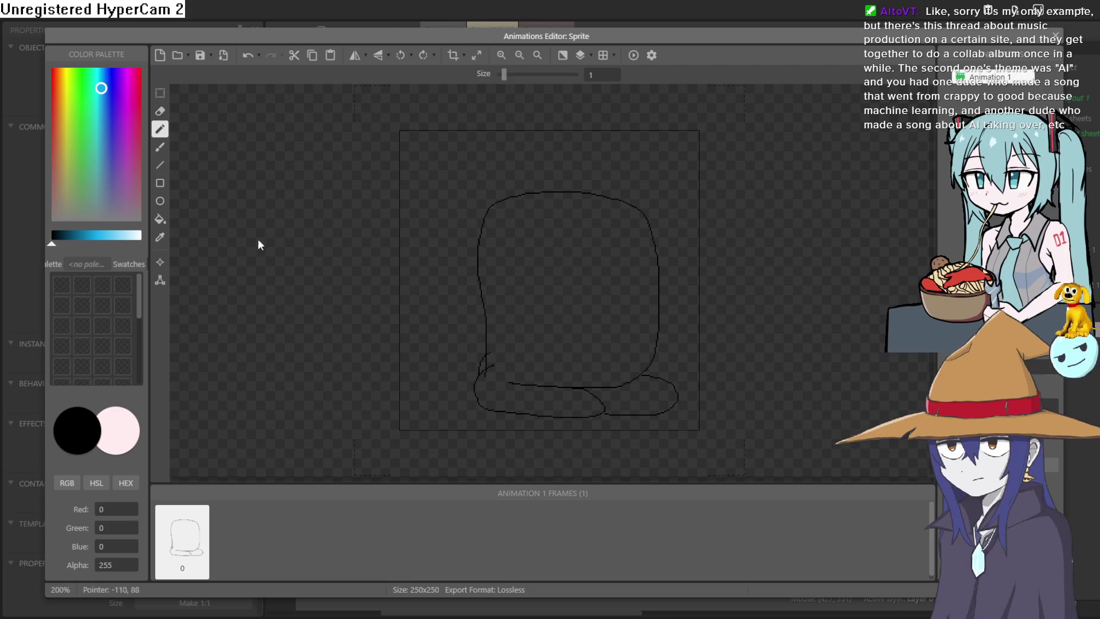
- Erase the stray vertical pencil line and the short downward stub with the Eraser
click(159, 111)
scroll(491, 369, up, 5)
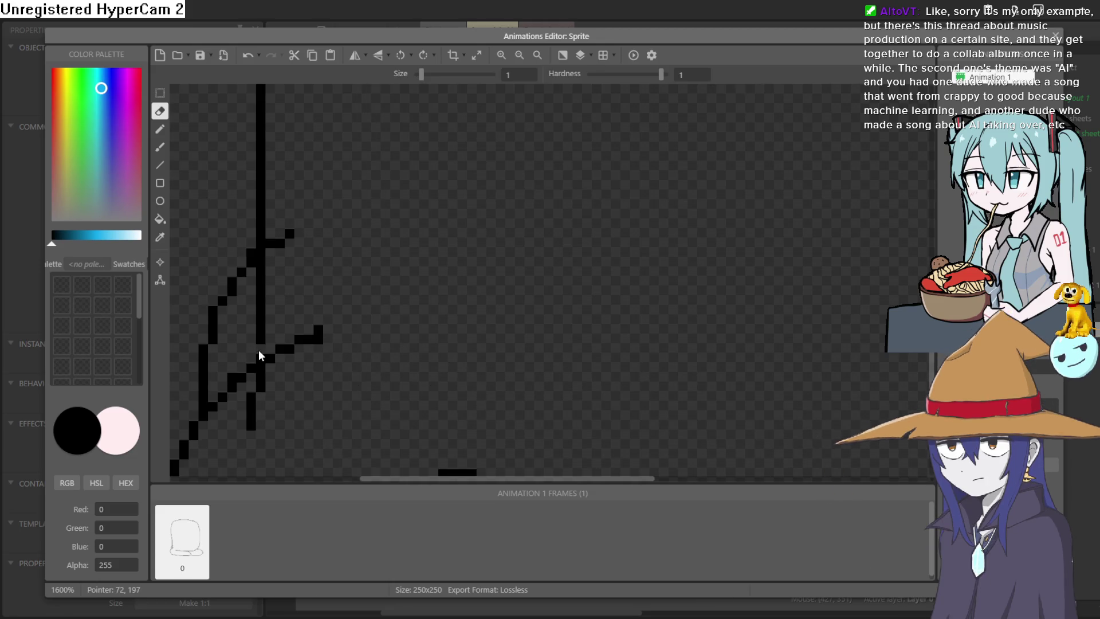
mouse_move(259, 353)
mouse_down()
mouse_move(265, 276)
mouse_move(253, 263)
mouse_up()
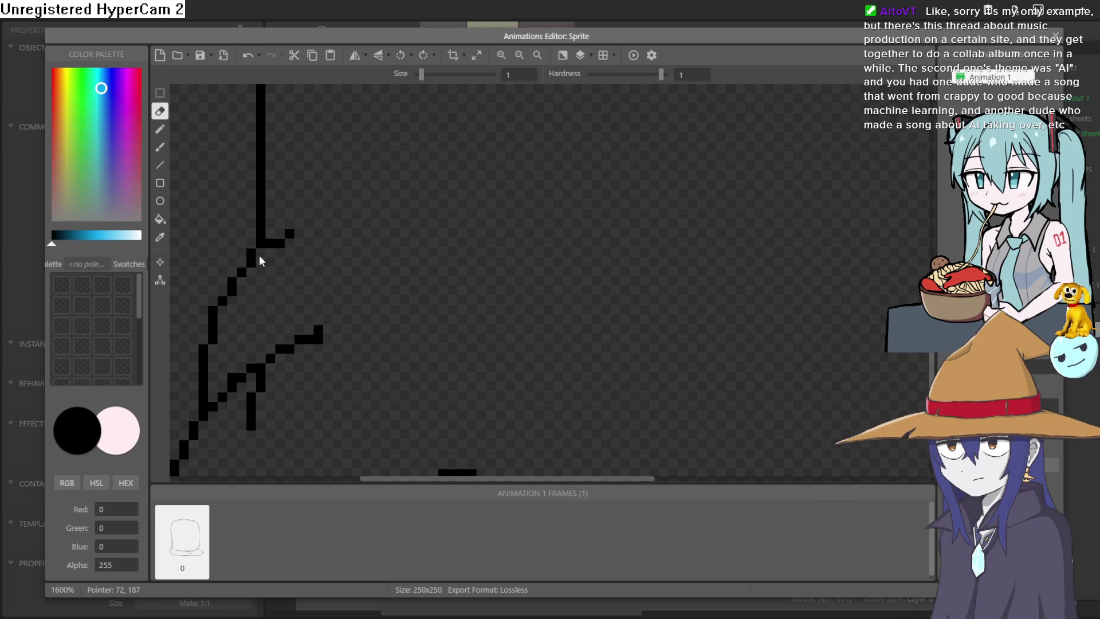
mouse_move(282, 432)
mouse_down()
mouse_move(490, 295)
mouse_move(466, 261)
mouse_up()
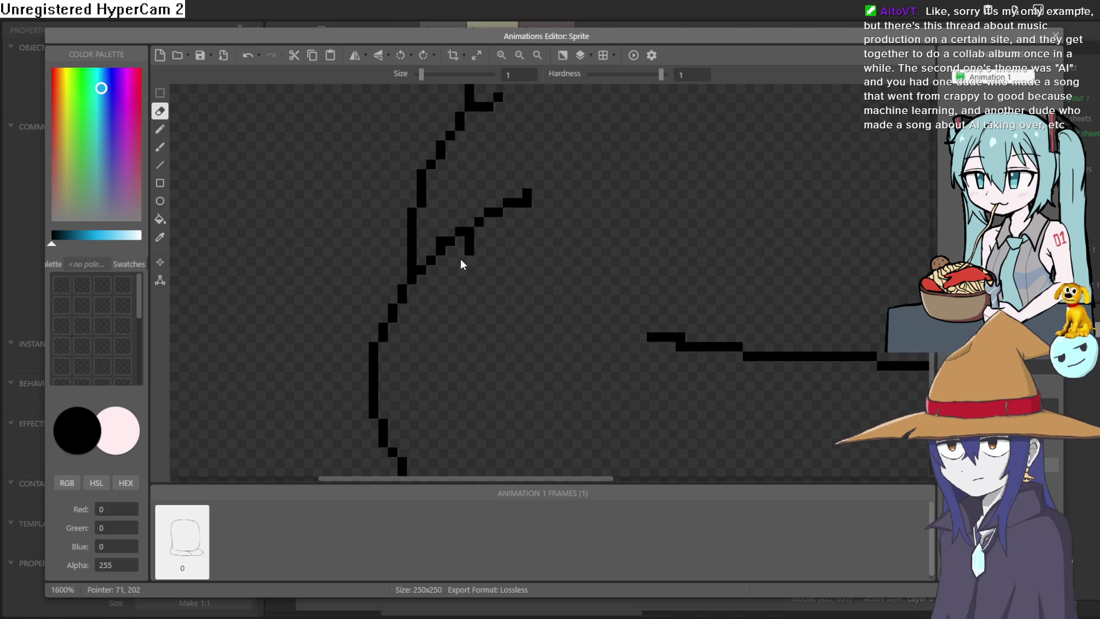
drag(460, 259, 472, 236)
- Draw the left lens of the glasses with a curled temple end
drag(745, 190, 568, 275)
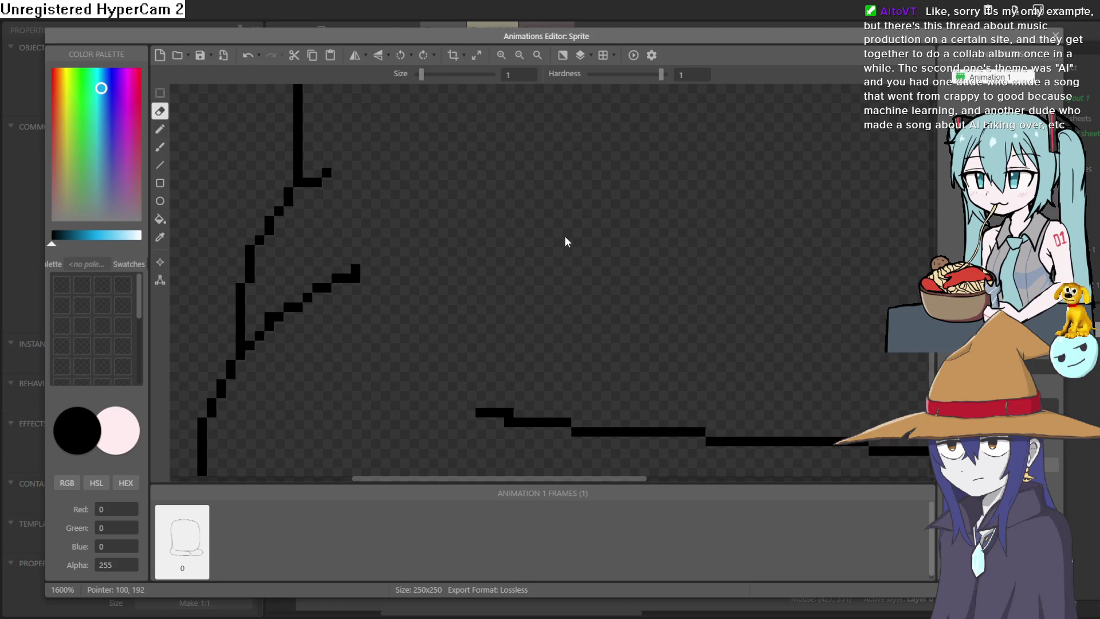
scroll(566, 236, down, 3)
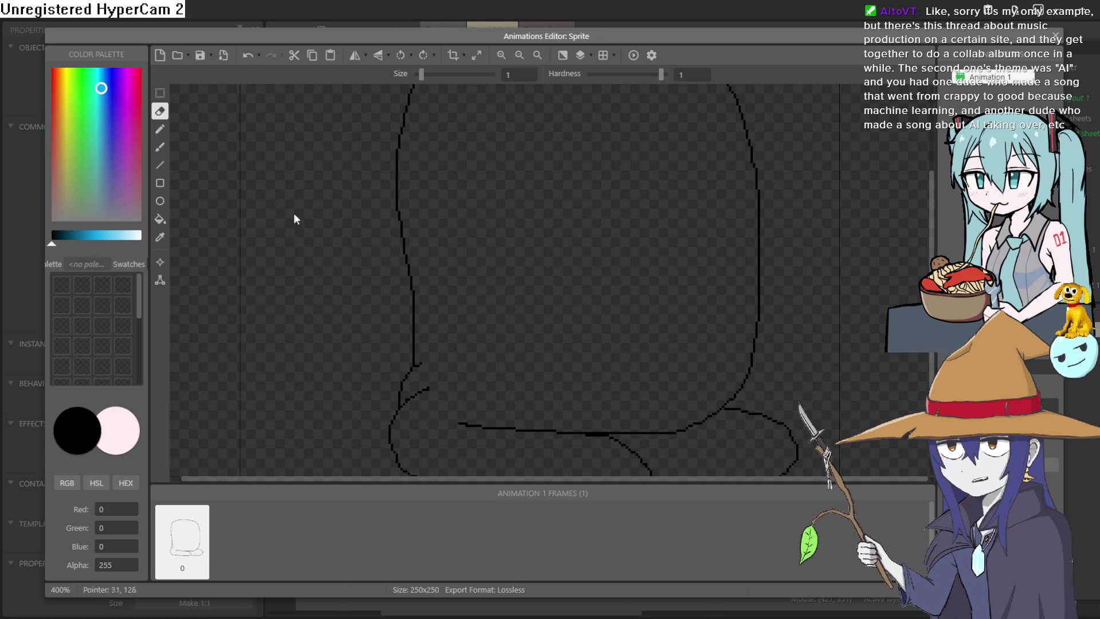
key(p)
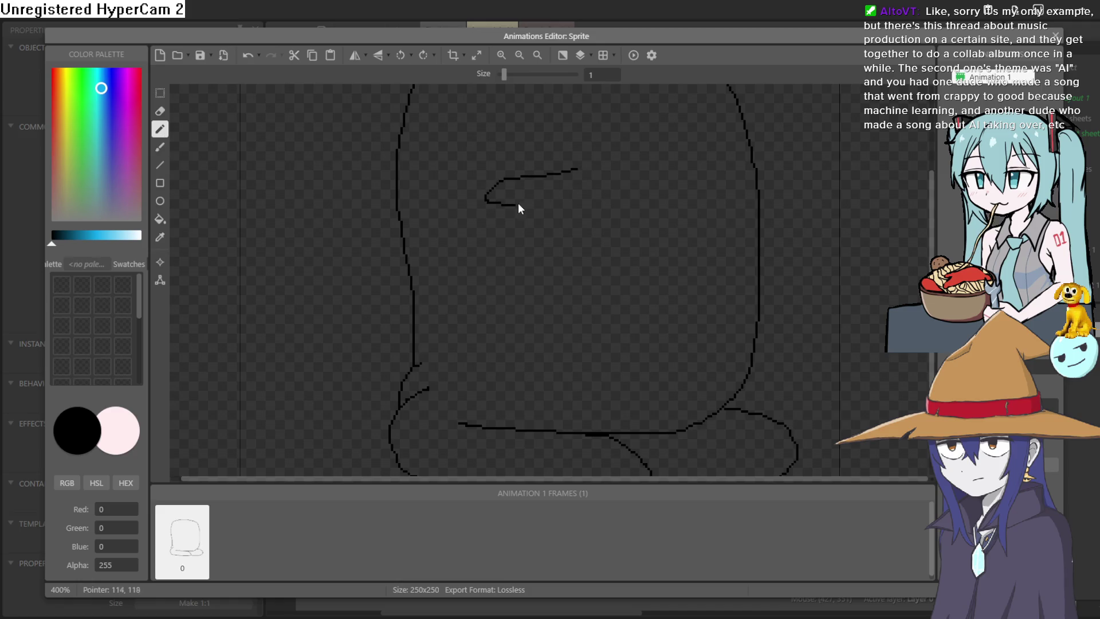
key(ctrl+z)
mouse_move(512, 168)
mouse_down()
mouse_move(617, 173)
mouse_move(625, 209)
mouse_move(534, 238)
mouse_move(500, 183)
mouse_move(516, 166)
mouse_up()
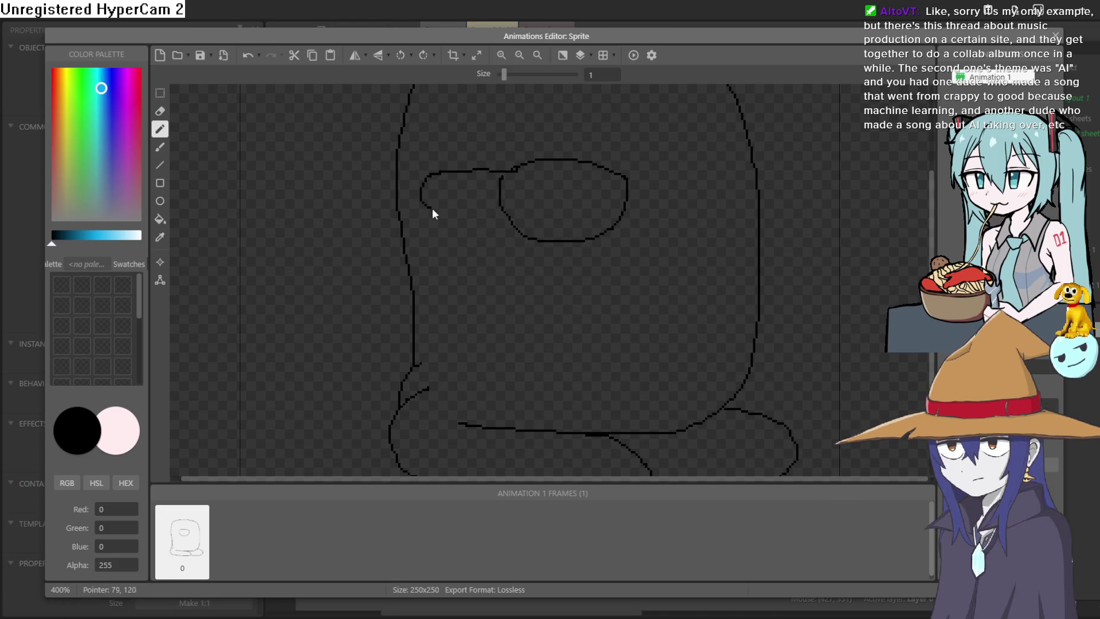
drag(438, 191, 432, 195)
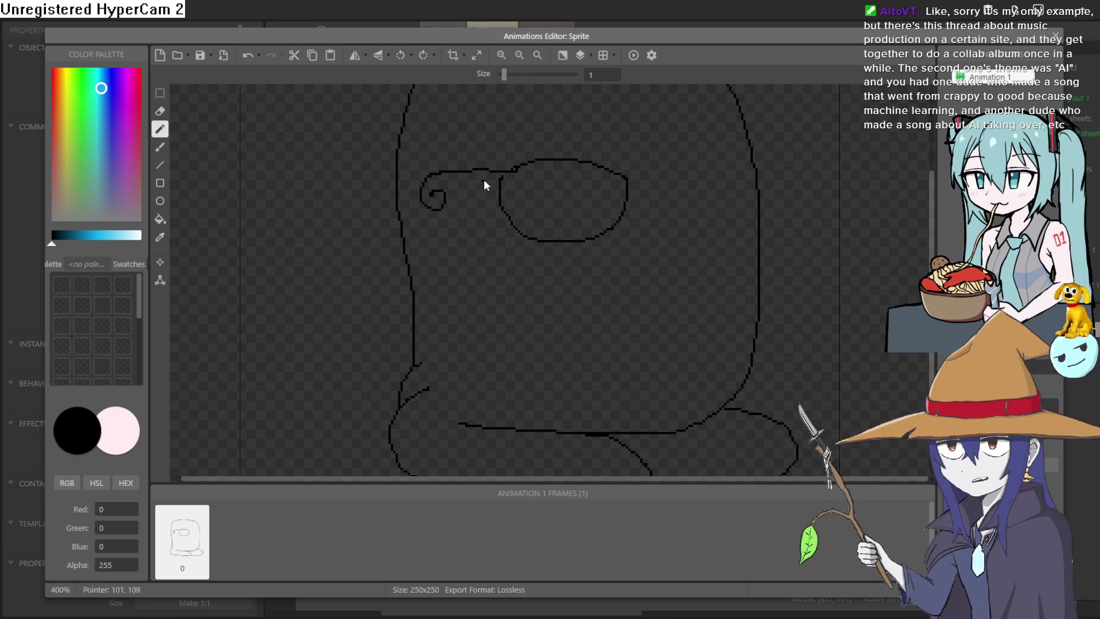
mouse_move(501, 178)
mouse_down()
mouse_move(437, 182)
mouse_move(433, 194)
mouse_up()
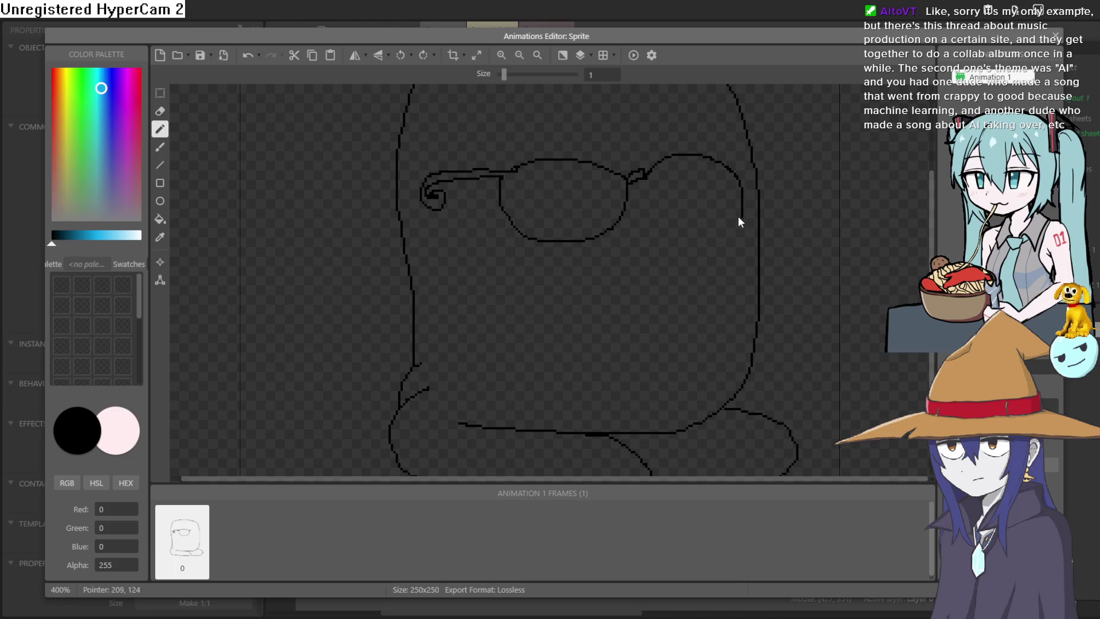
- Draw the right lens and temple, then show the jam page with SLICK highlighted
mouse_move(643, 181)
mouse_down()
mouse_move(672, 219)
mouse_move(721, 221)
mouse_move(742, 213)
mouse_move(755, 184)
mouse_up()
key(ctrl+z)
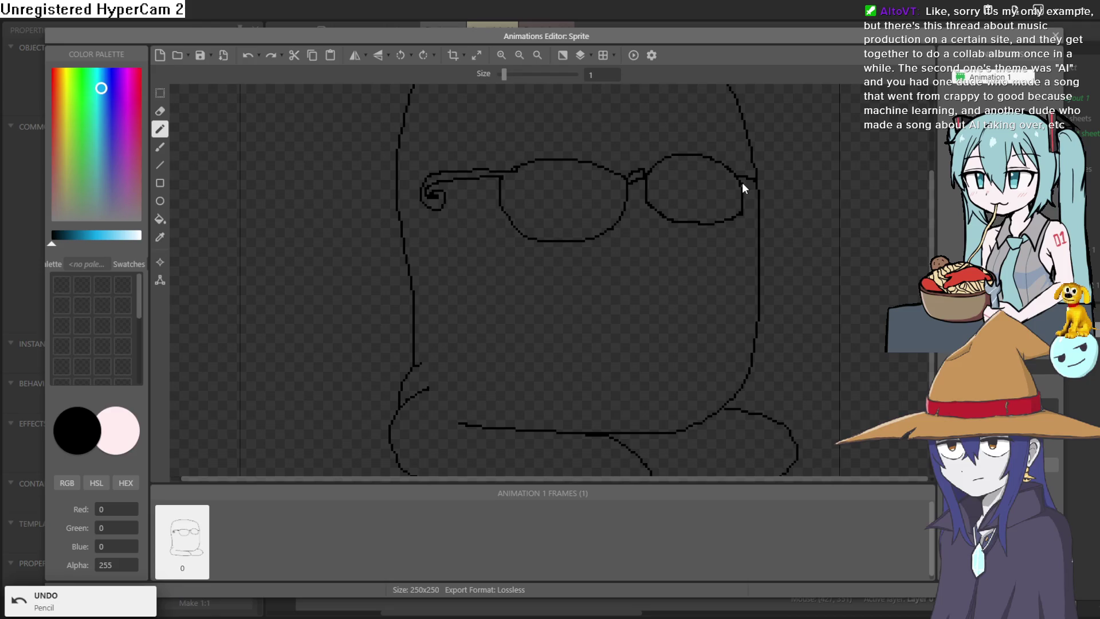
click(755, 184)
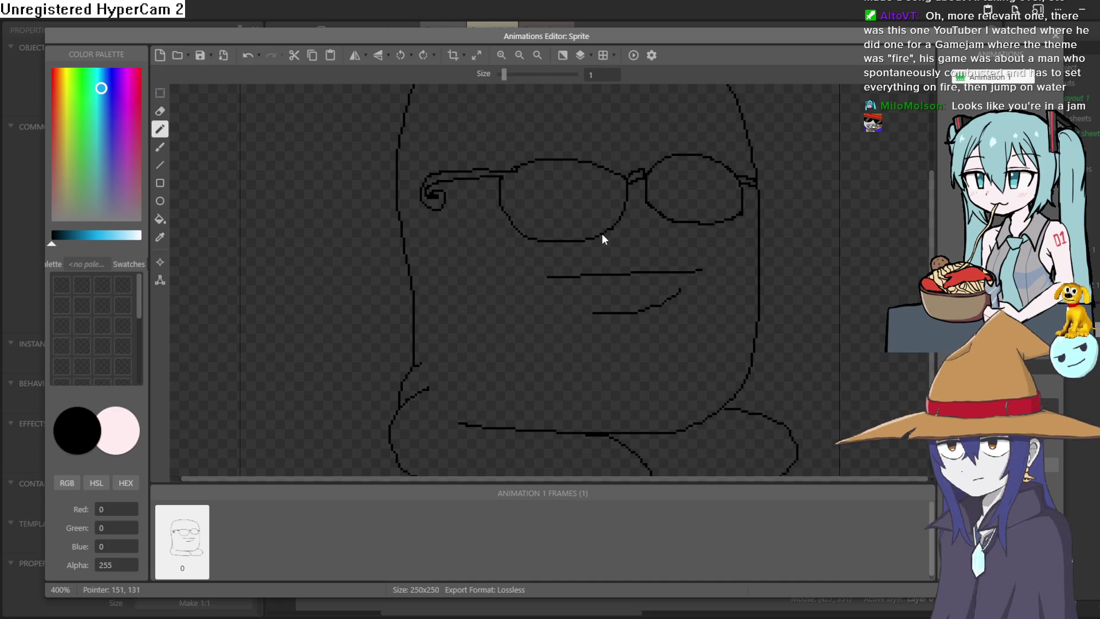
click(222, 614)
mouse_move(201, 335)
mouse_down()
mouse_move(138, 328)
mouse_move(219, 323)
mouse_up()
click(139, 324)
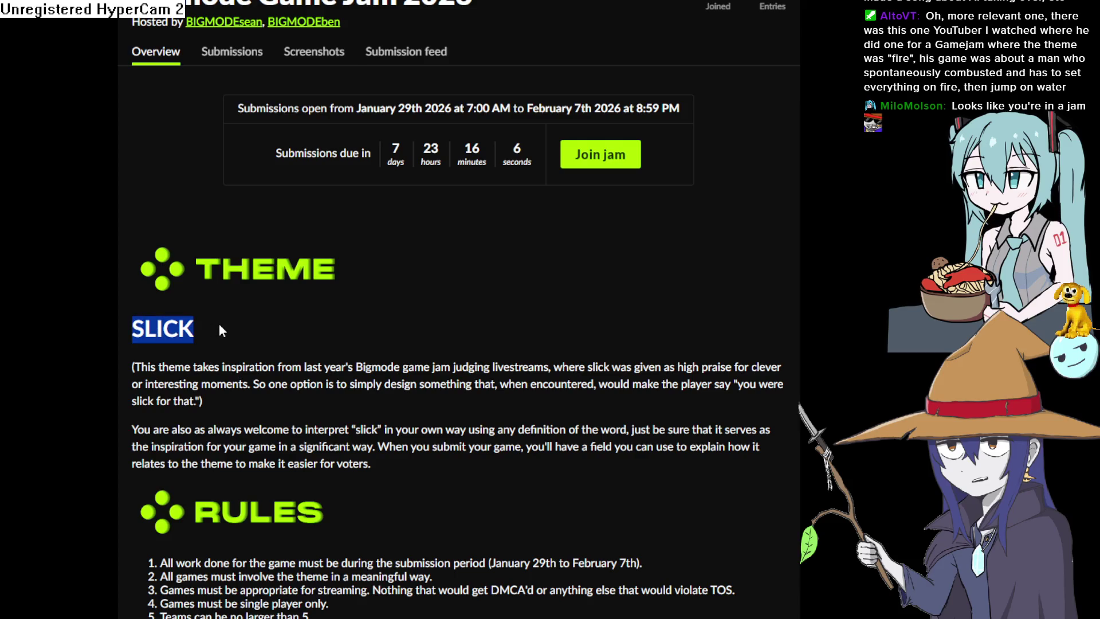
click(237, 385)
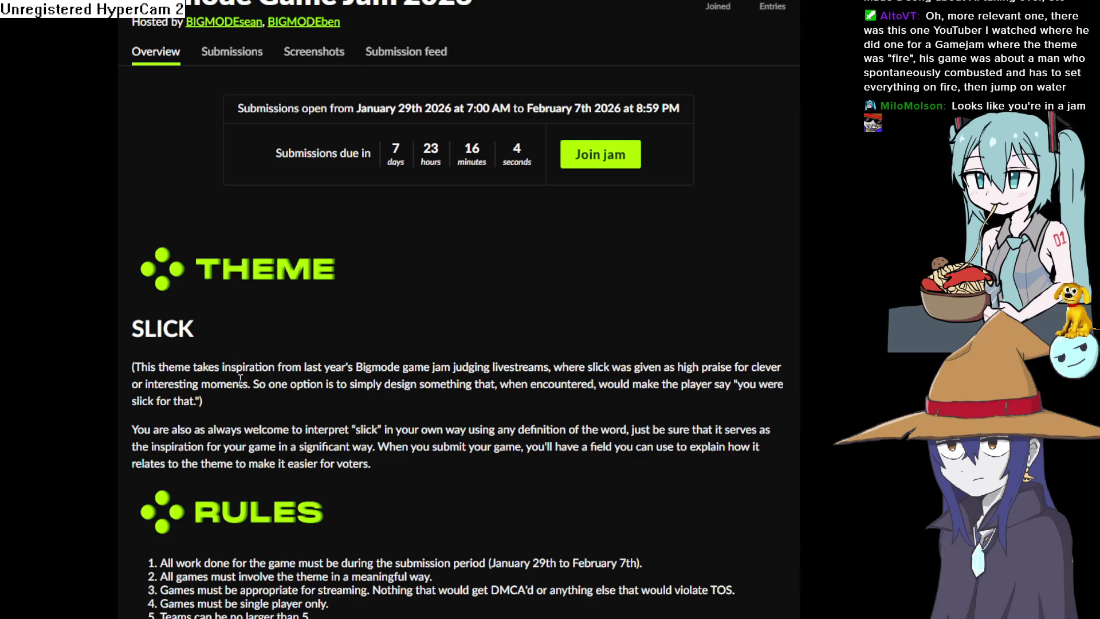
mouse_move(136, 328)
mouse_down()
mouse_move(205, 343)
mouse_move(197, 327)
mouse_move(226, 362)
mouse_up()
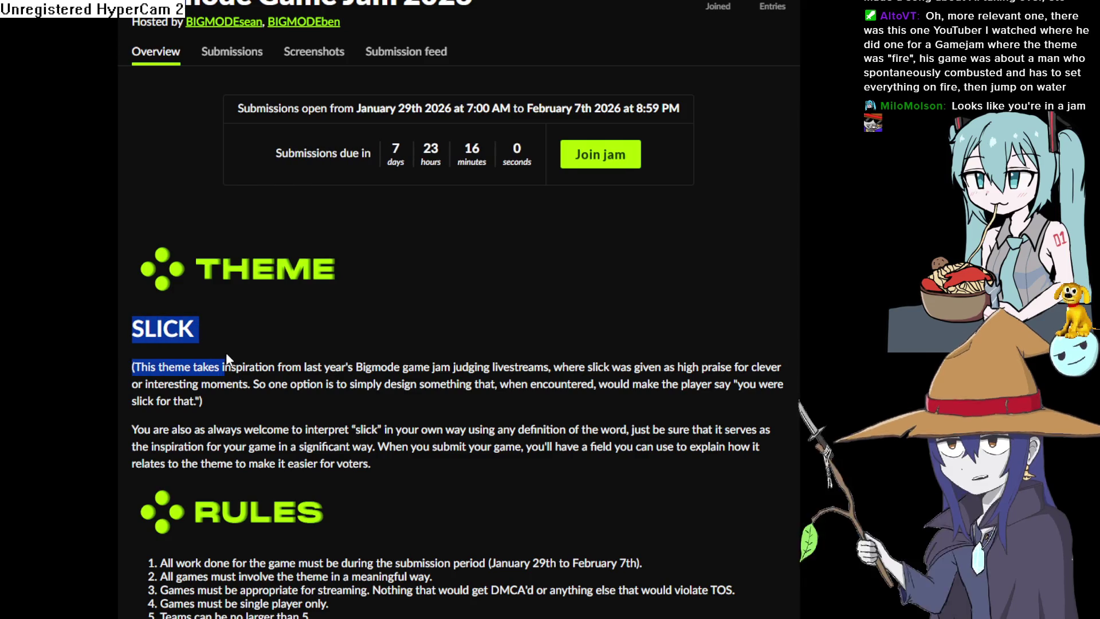
click(240, 364)
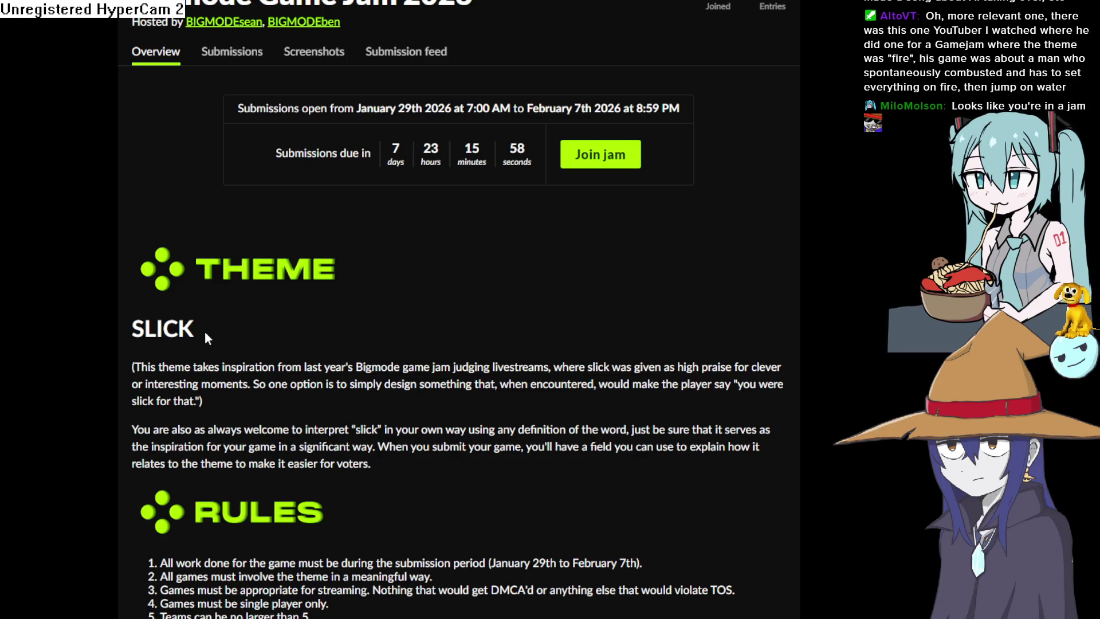
drag(133, 330, 215, 343)
mouse_move(294, 310)
mouse_down()
mouse_move(266, 367)
mouse_move(810, 373)
mouse_move(696, 317)
mouse_move(409, 368)
mouse_move(235, 320)
mouse_move(193, 294)
mouse_move(215, 195)
mouse_move(146, 22)
mouse_move(124, 128)
mouse_move(144, 264)
mouse_move(132, 265)
mouse_up()
click(129, 264)
scroll(128, 270, down, 8)
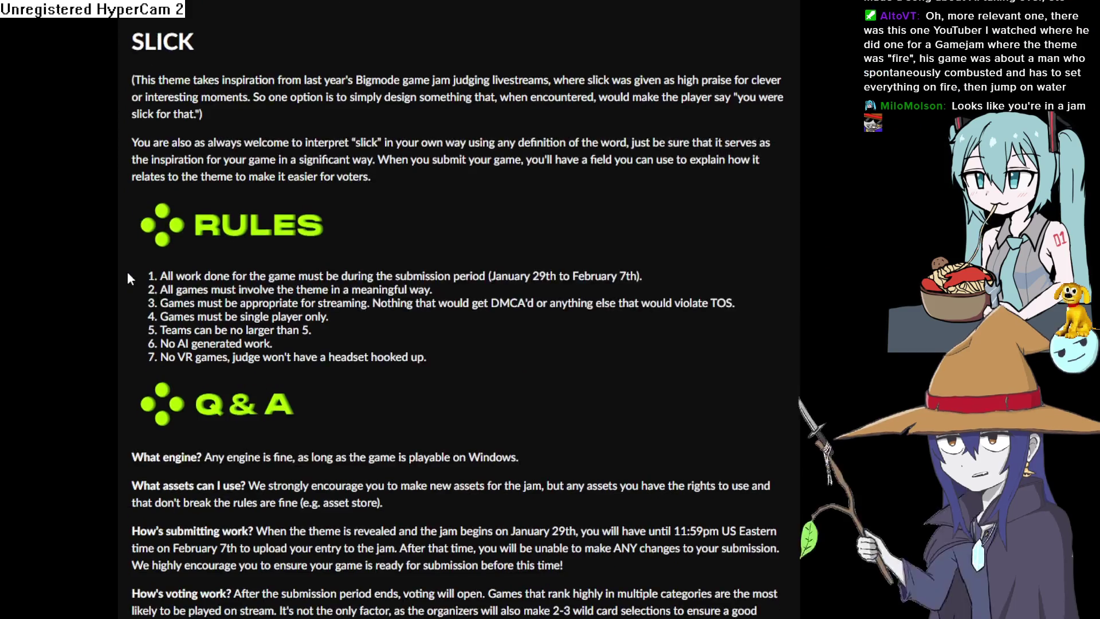
scroll(133, 267, up, 2)
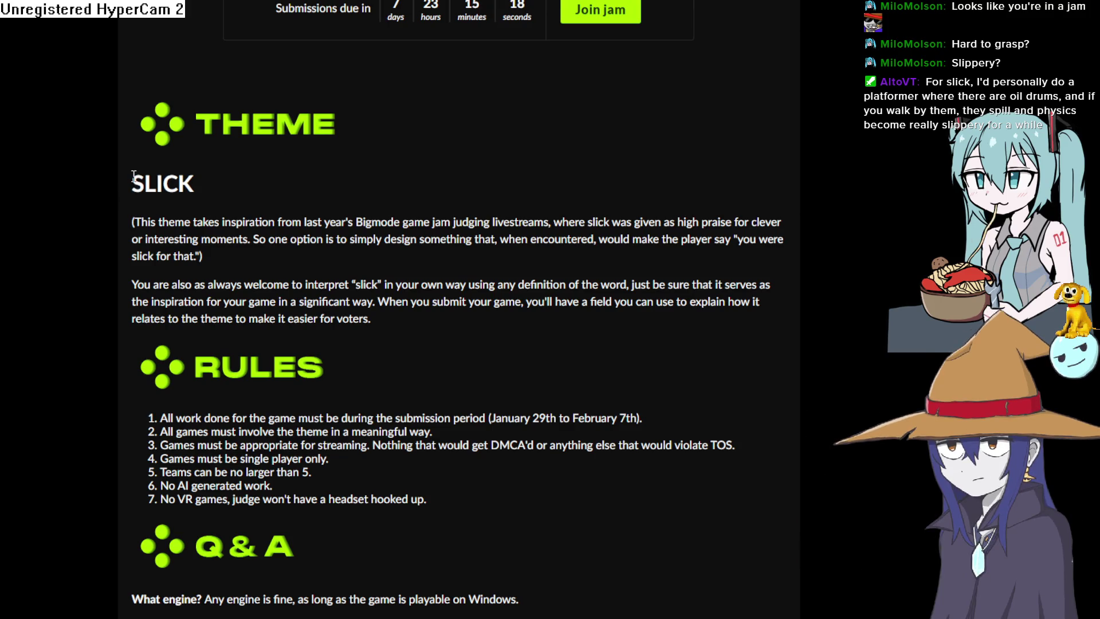
mouse_move(134, 177)
mouse_down()
mouse_move(325, 240)
mouse_move(693, 281)
mouse_move(789, 223)
mouse_move(716, 274)
mouse_up()
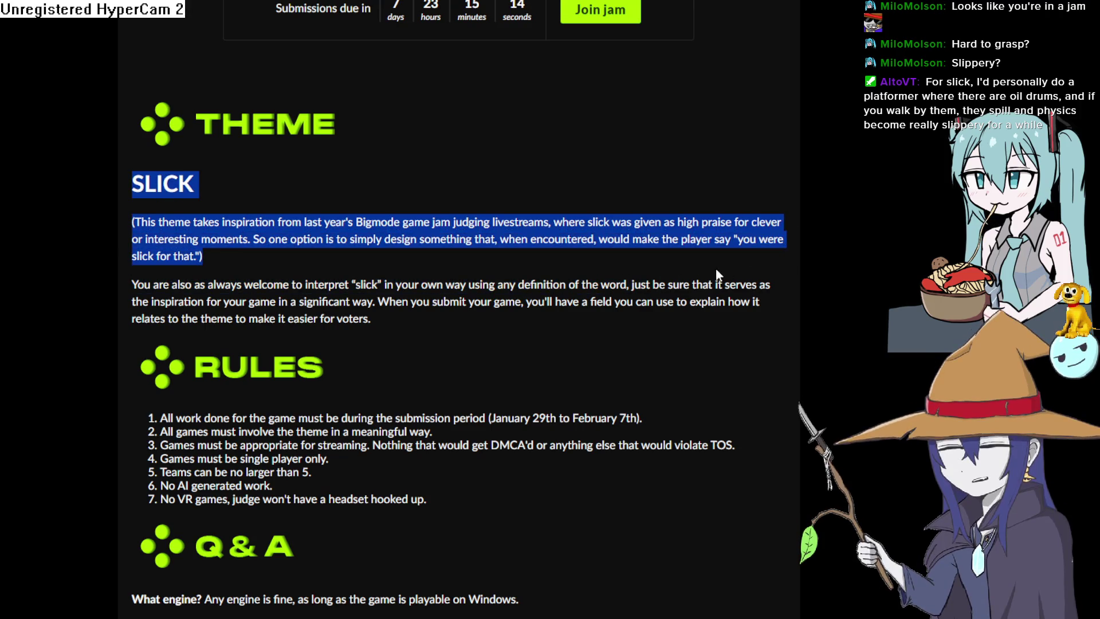
click(716, 269)
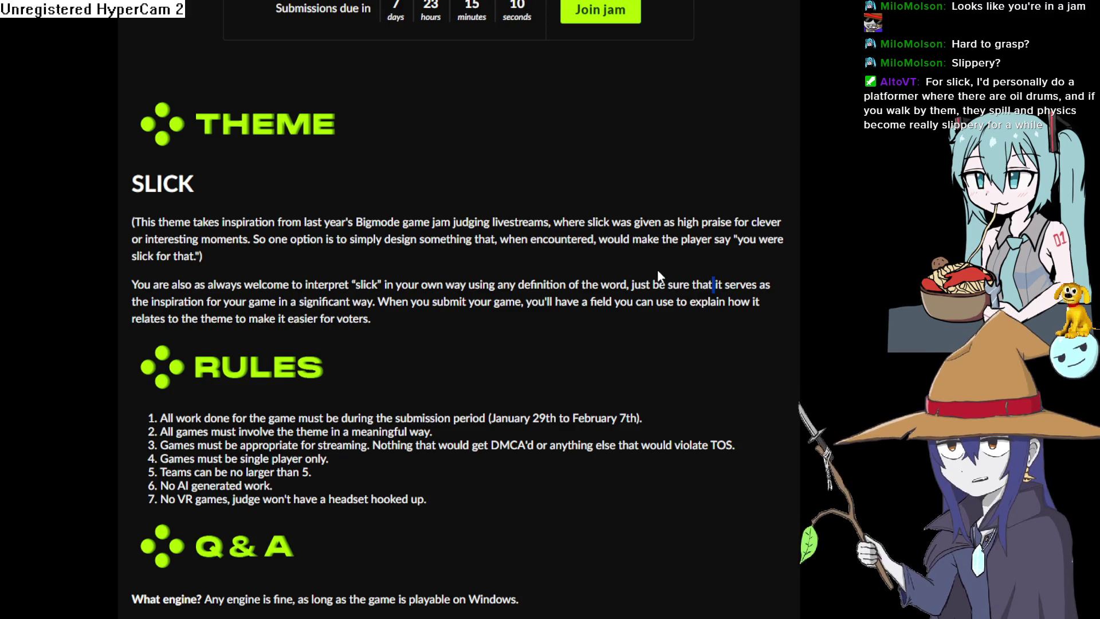
mouse_move(121, 180)
mouse_down()
mouse_move(332, 224)
mouse_move(362, 253)
mouse_up()
click(362, 253)
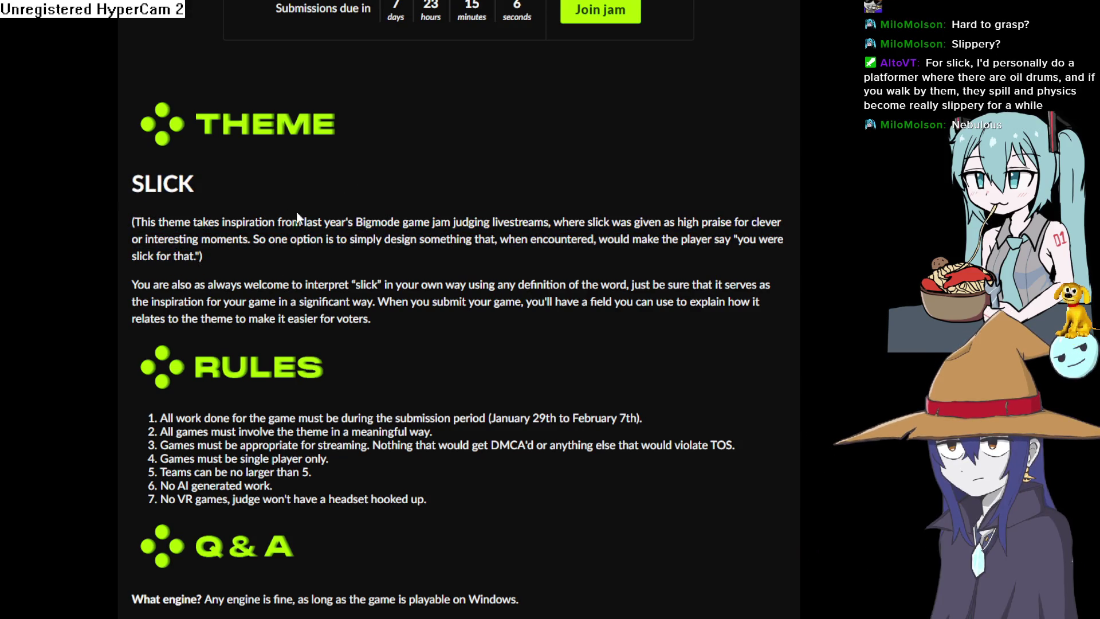
drag(134, 190, 329, 250)
click(254, 258)
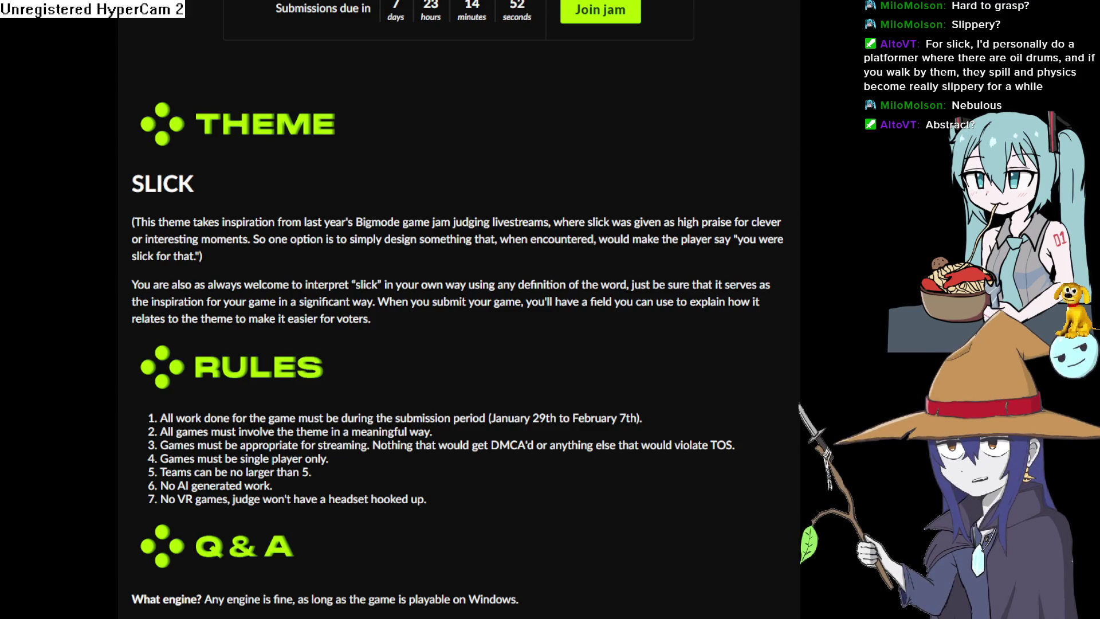
mouse_move(373, 318)
mouse_down()
mouse_move(132, 285)
mouse_move(167, 223)
mouse_move(136, 183)
mouse_move(251, 223)
mouse_move(568, 236)
mouse_move(830, 222)
mouse_move(746, 284)
mouse_up()
click(141, 183)
mouse_move(643, 350)
mouse_down()
mouse_move(560, 346)
mouse_move(194, 166)
mouse_move(131, 179)
mouse_up()
click(191, 164)
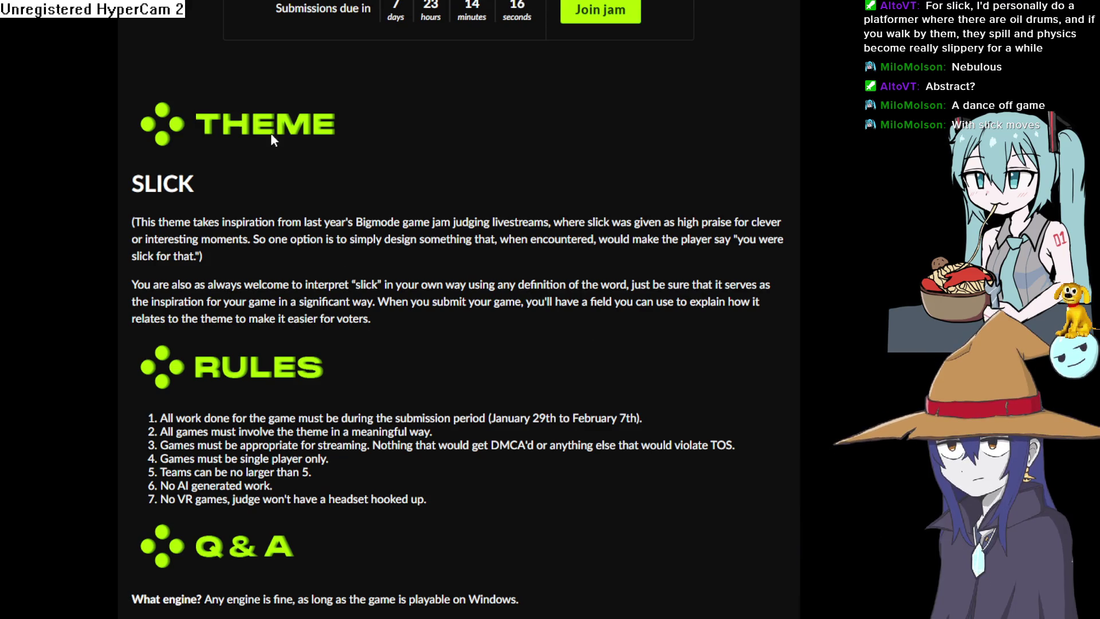
mouse_move(141, 162)
mouse_down()
mouse_move(199, 191)
mouse_move(449, 243)
mouse_move(782, 242)
mouse_move(203, 257)
mouse_up()
click(203, 256)
key(alt+Tab)
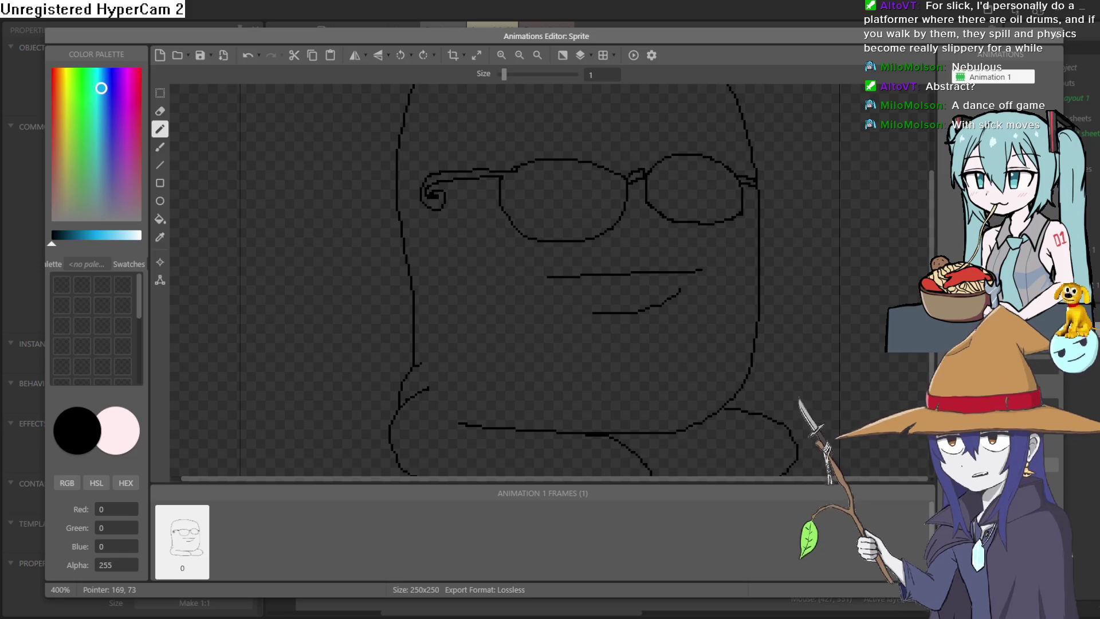
- Return to Aseprite and view the 100 x 100 goblin sprite, Sprite-0013
key(alt+Tab)
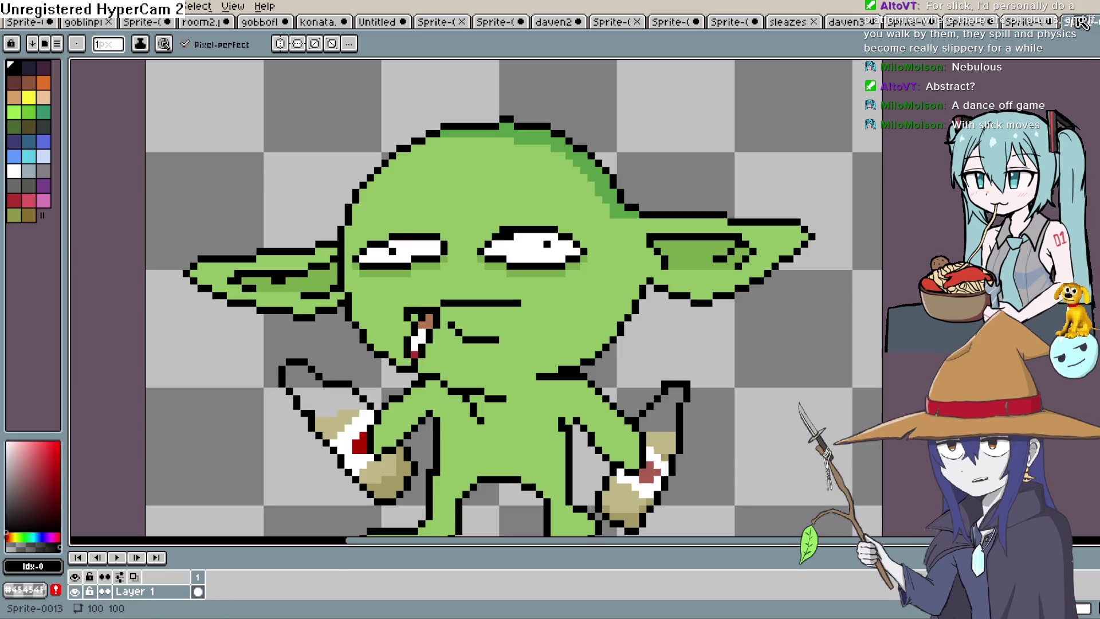
key(plus)
mouse_move(730, 357)
mouse_down()
mouse_move(793, 228)
mouse_move(752, 310)
mouse_up()
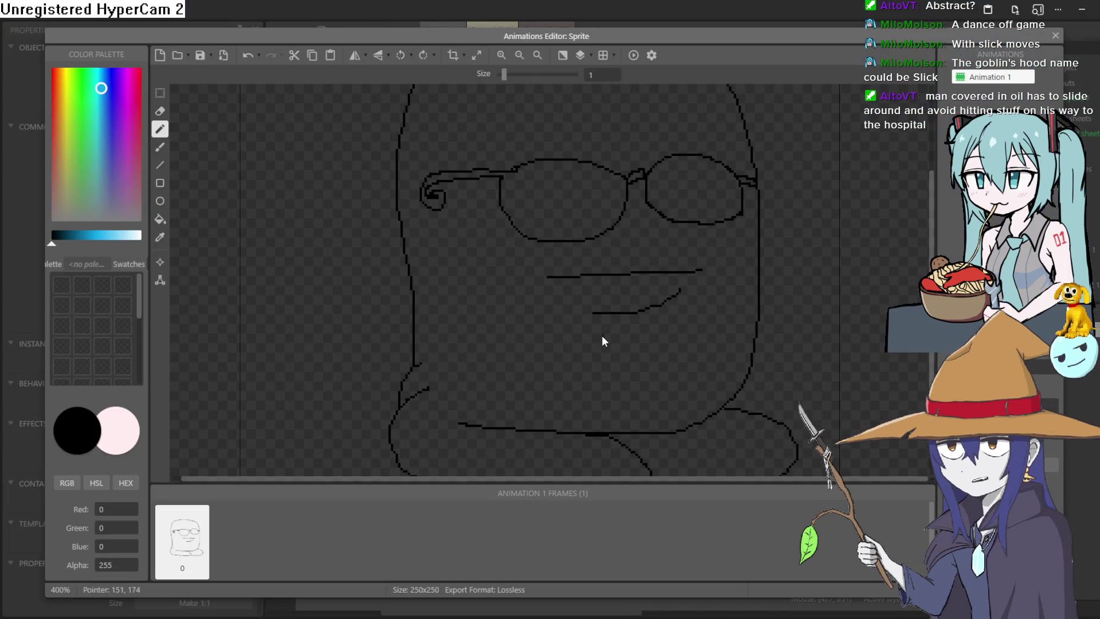
- Pick a yellow-green colour and flood-fill the blob's head
scroll(601, 340, down, 3)
scroll(594, 346, up, 5)
drag(97, 237, 122, 240)
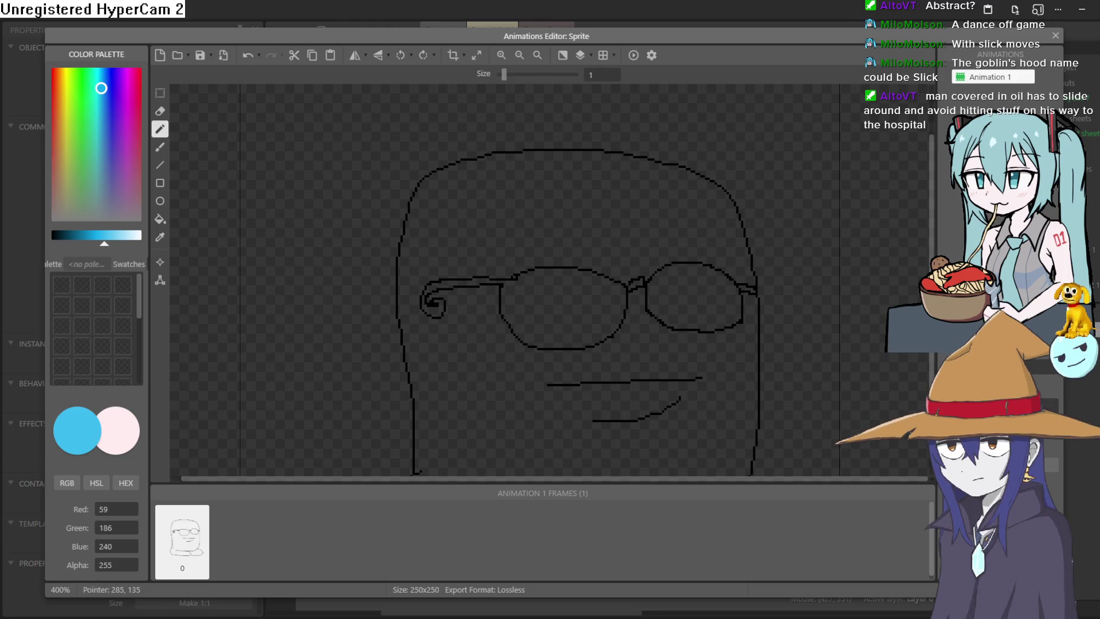
click(90, 93)
mouse_move(89, 92)
mouse_down()
mouse_move(74, 89)
mouse_move(72, 106)
mouse_up()
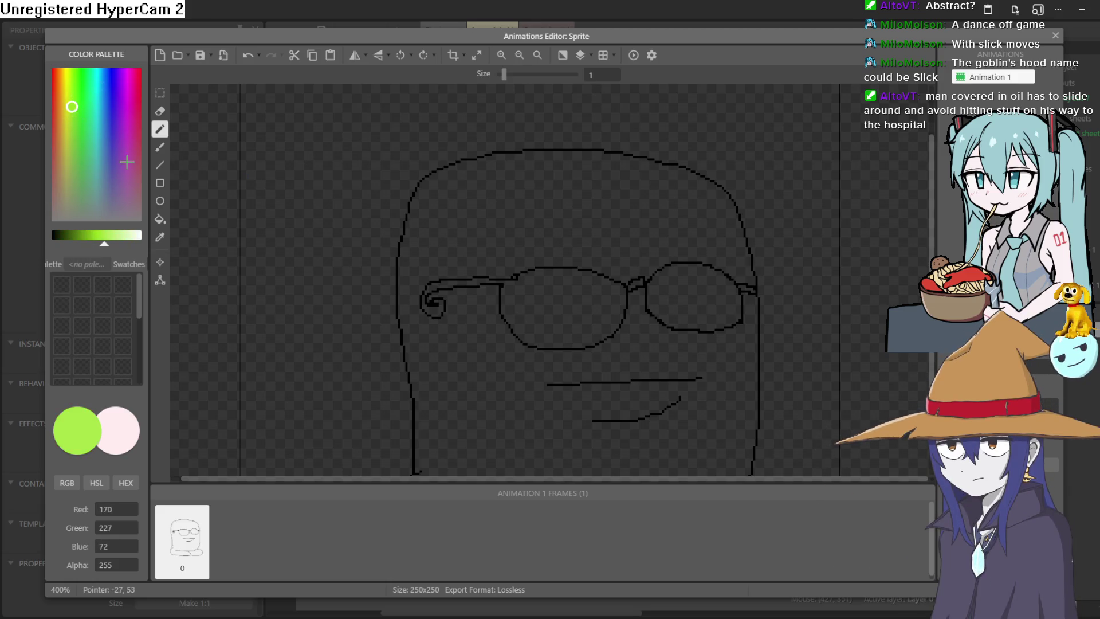
click(159, 219)
click(469, 242)
- Close the gap in the foot outline and fill the right foot green
scroll(486, 240, down, 3)
scroll(488, 239, up, 3)
scroll(734, 401, down, 3)
click(737, 329)
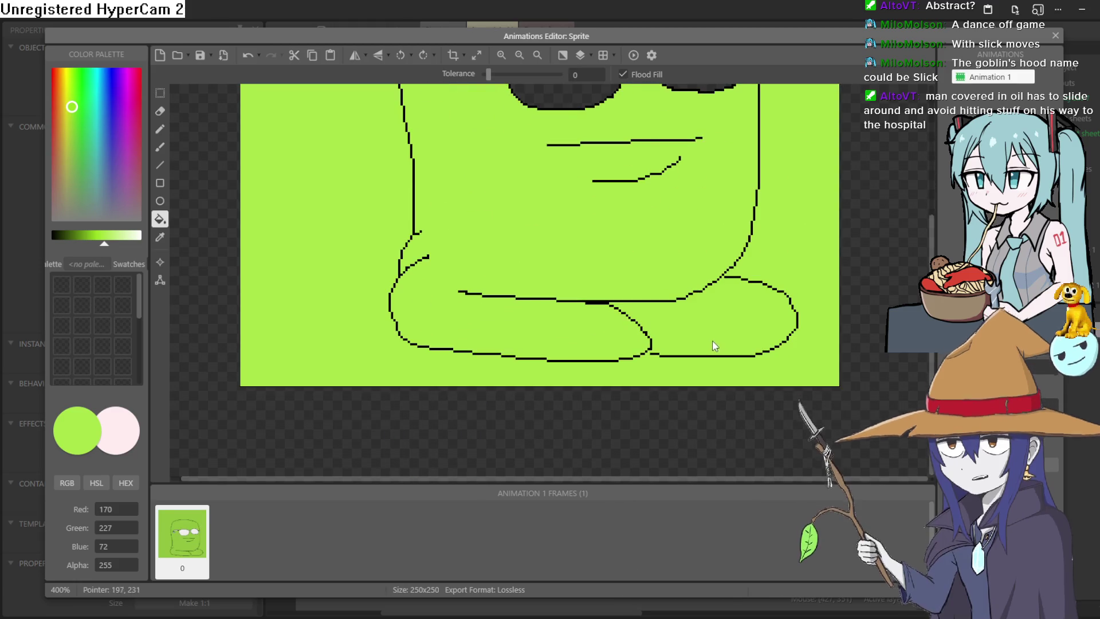
key(ctrl+z)
click(160, 131)
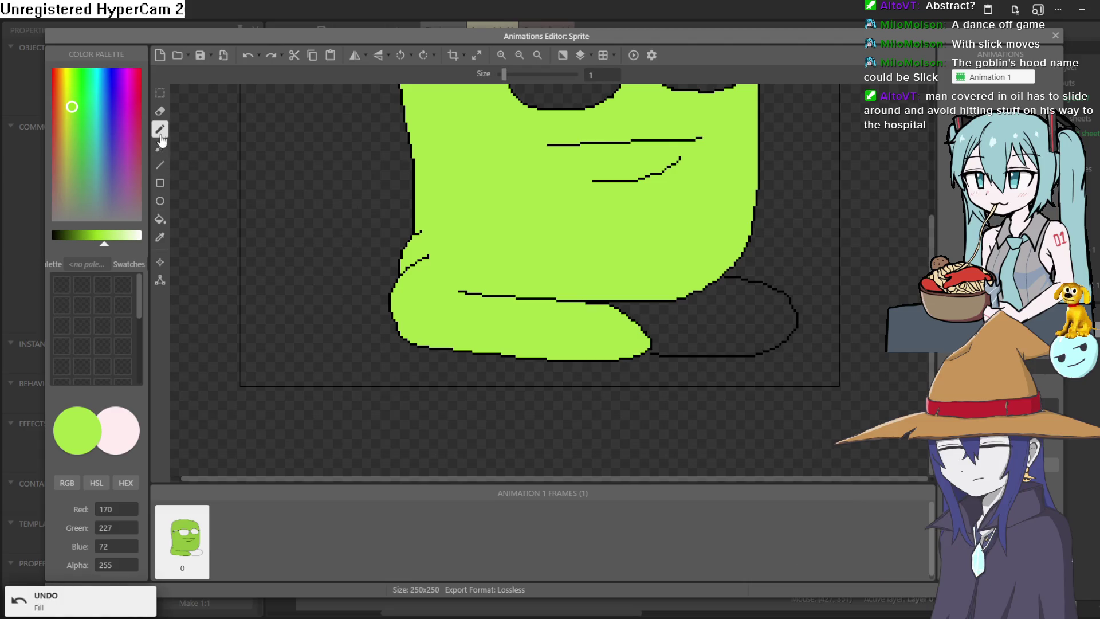
click(648, 354)
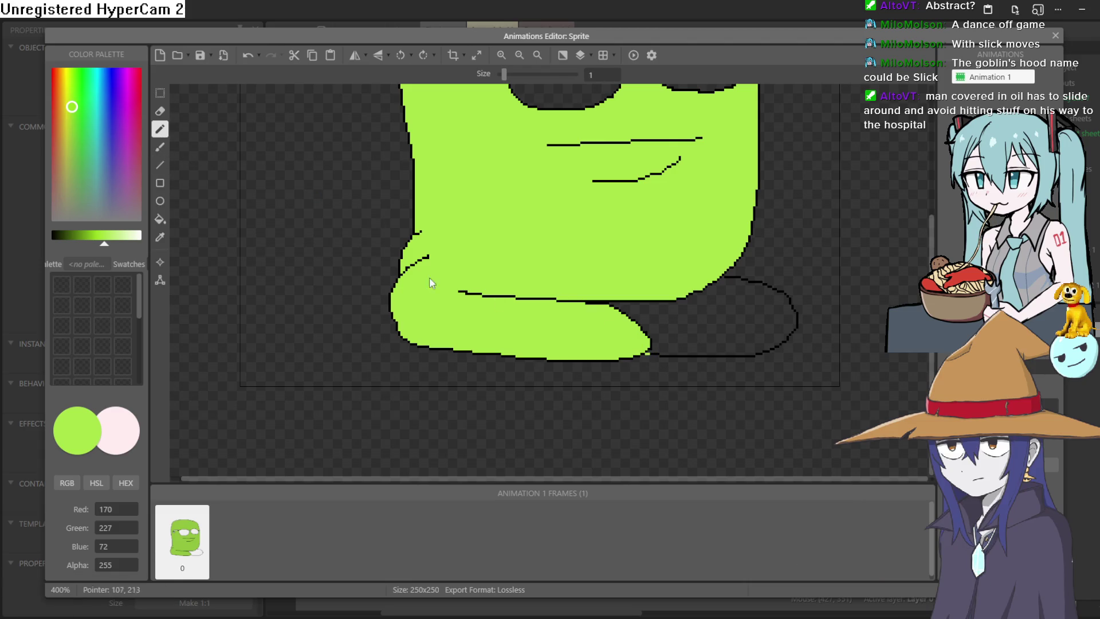
click(160, 219)
click(707, 315)
- Fill both sunglass lenses and the curl gap with near-black
scroll(708, 315, up, 3)
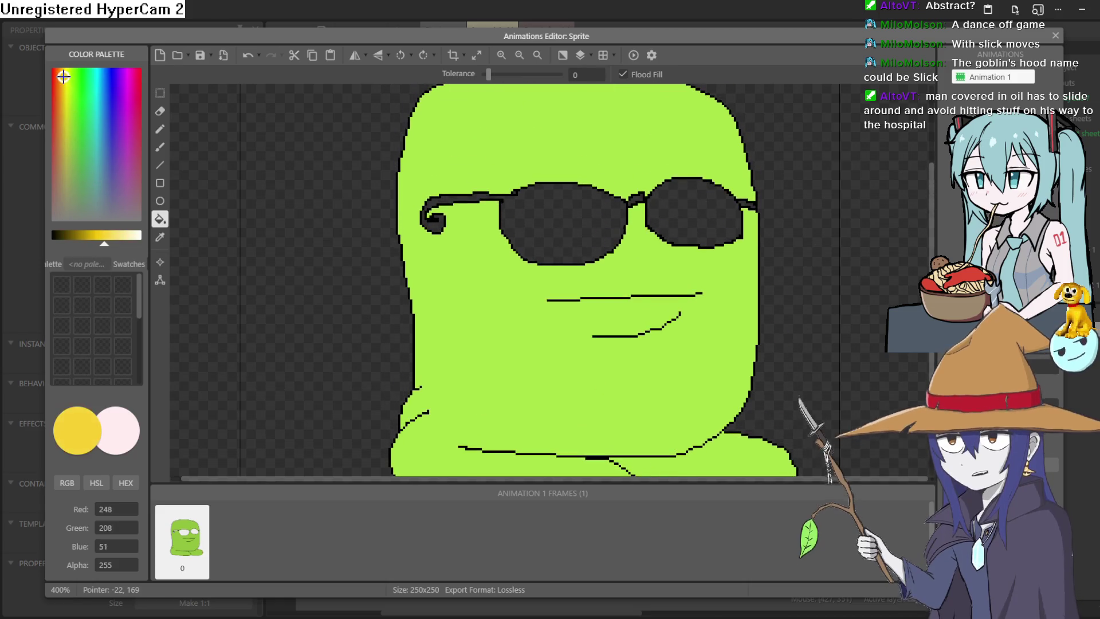
click(54, 148)
click(53, 168)
click(65, 237)
drag(64, 241, 57, 251)
click(591, 224)
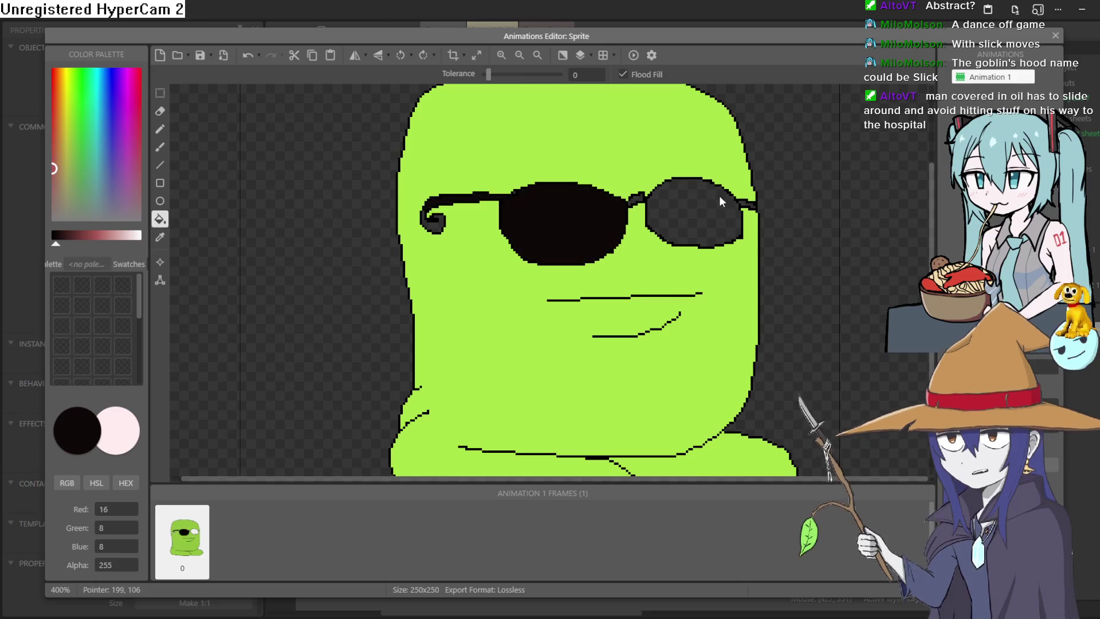
click(725, 204)
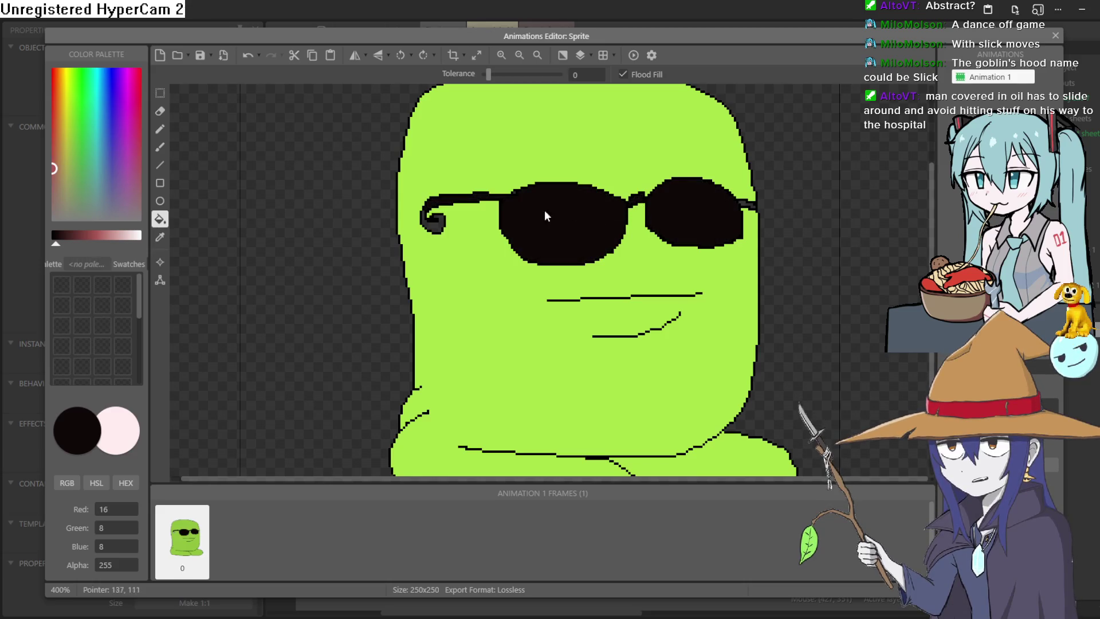
click(436, 227)
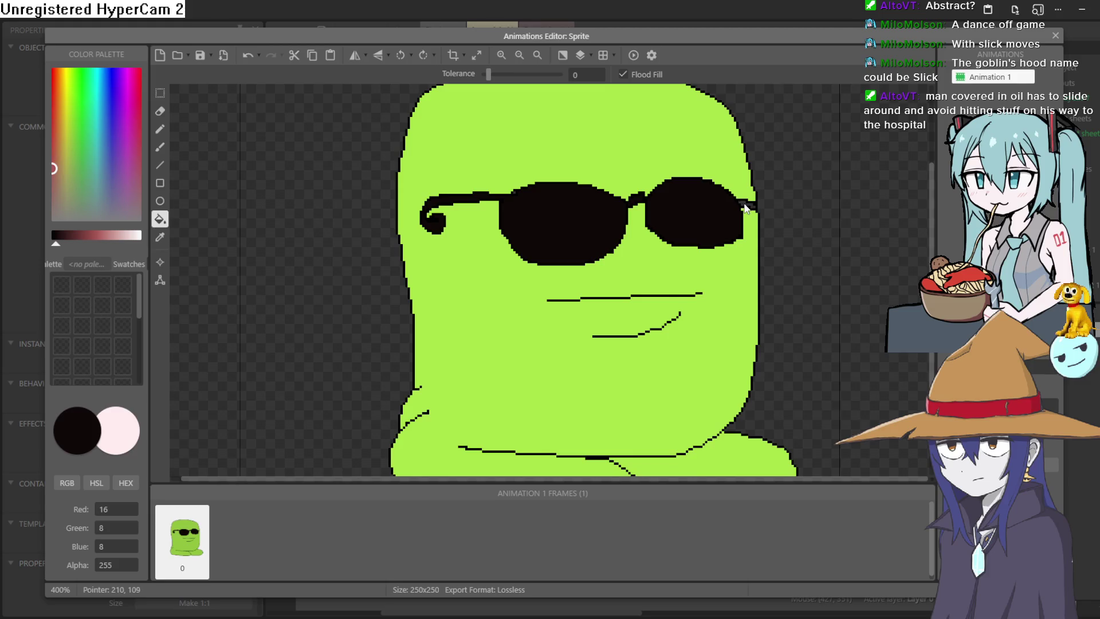
- Draw white diagonal glints on both lenses and close the sprite editor
drag(126, 237, 139, 250)
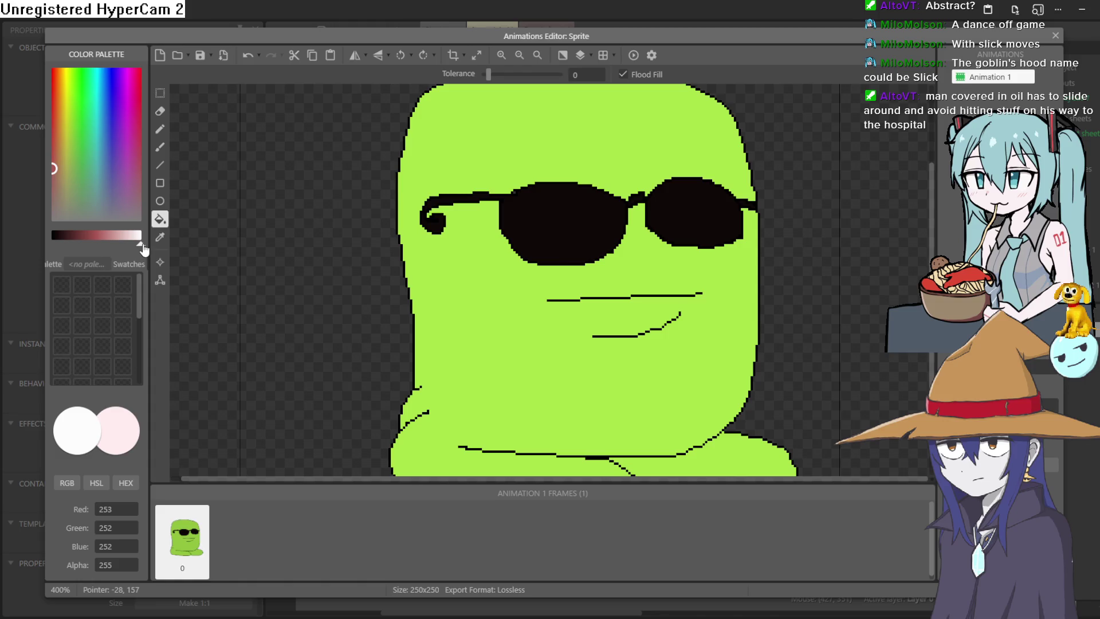
click(160, 129)
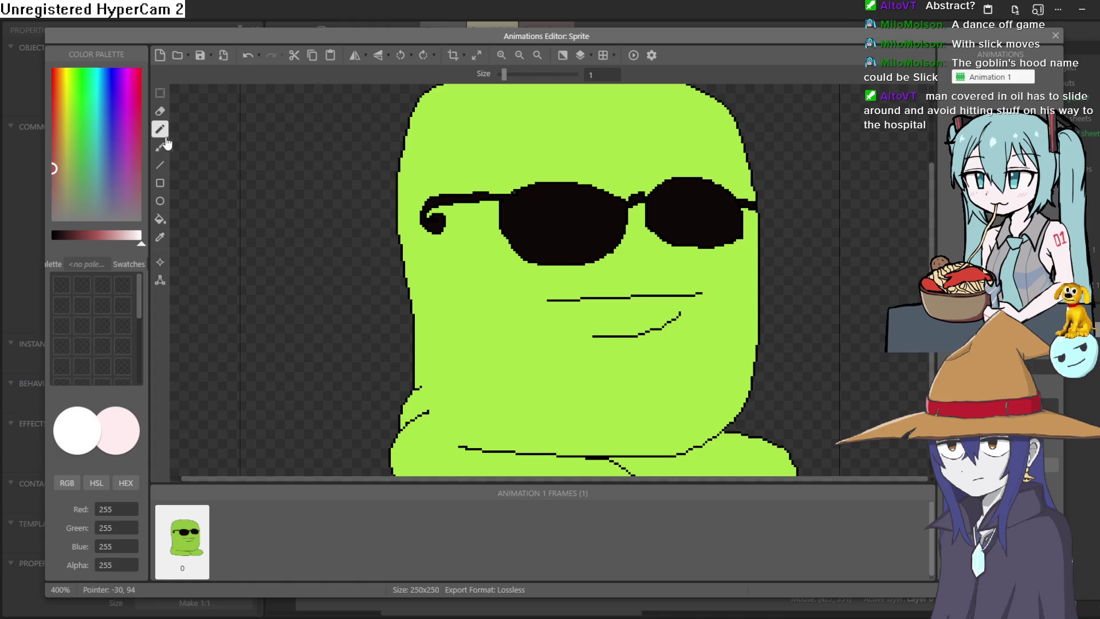
click(533, 259)
drag(582, 210, 600, 195)
drag(670, 242, 720, 194)
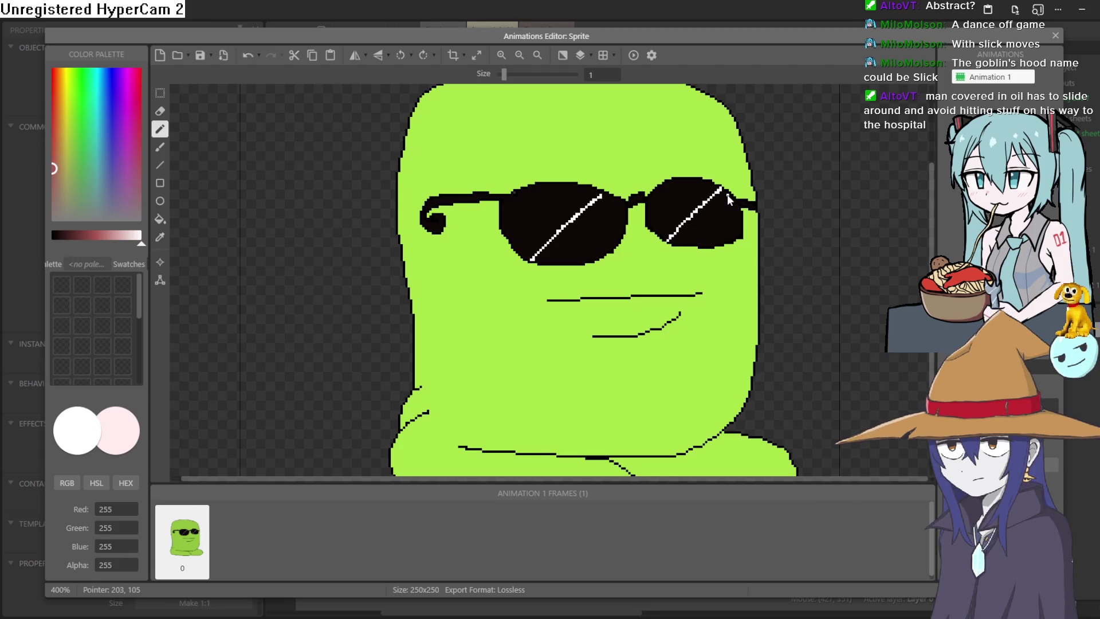
drag(604, 207, 616, 197)
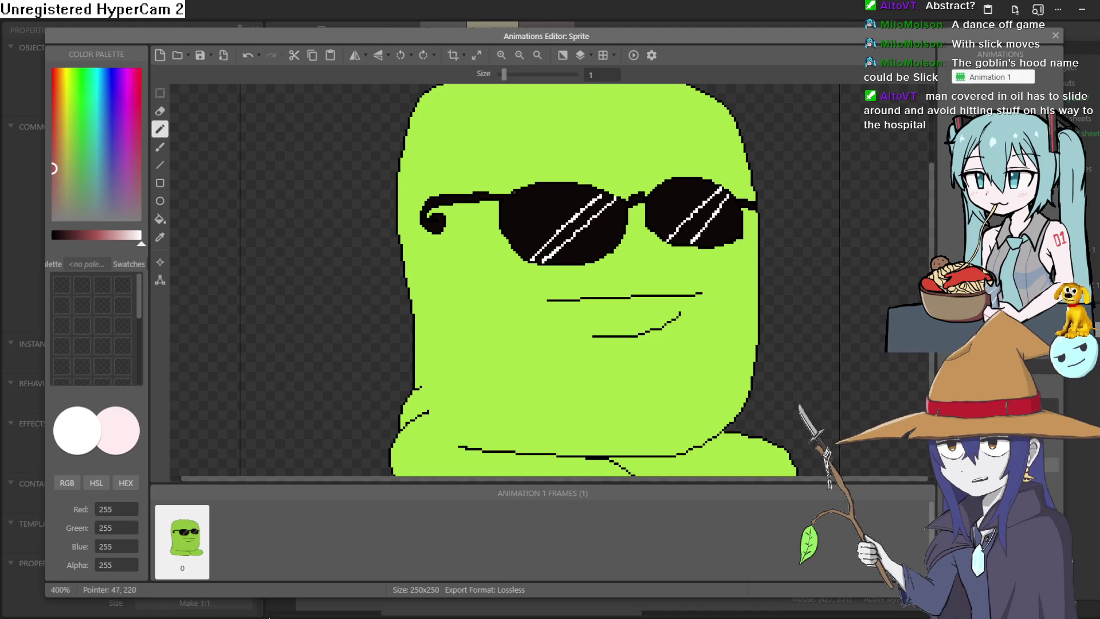
click(1056, 35)
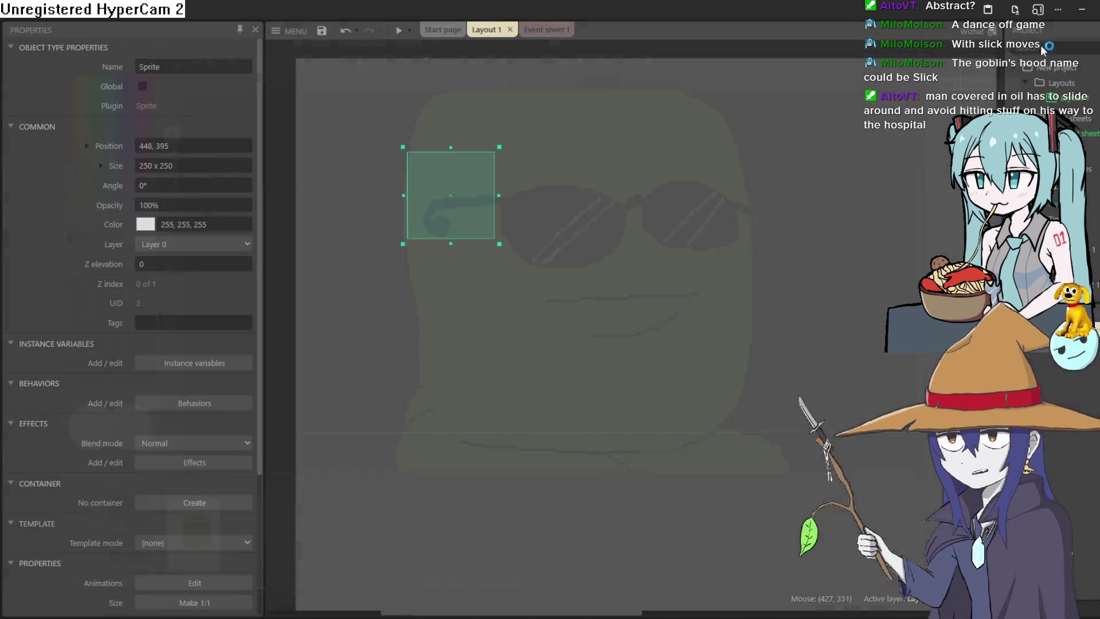
- Drag the blob sprite lower and to the right in Layout 1
scroll(458, 222, up, 6)
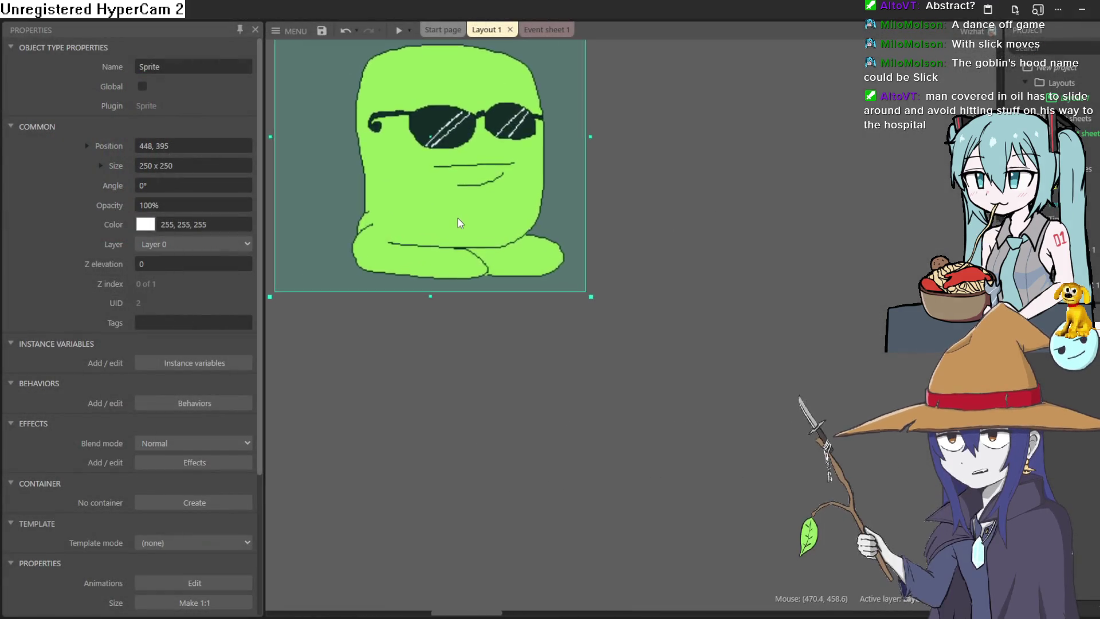
scroll(461, 218, down, 4)
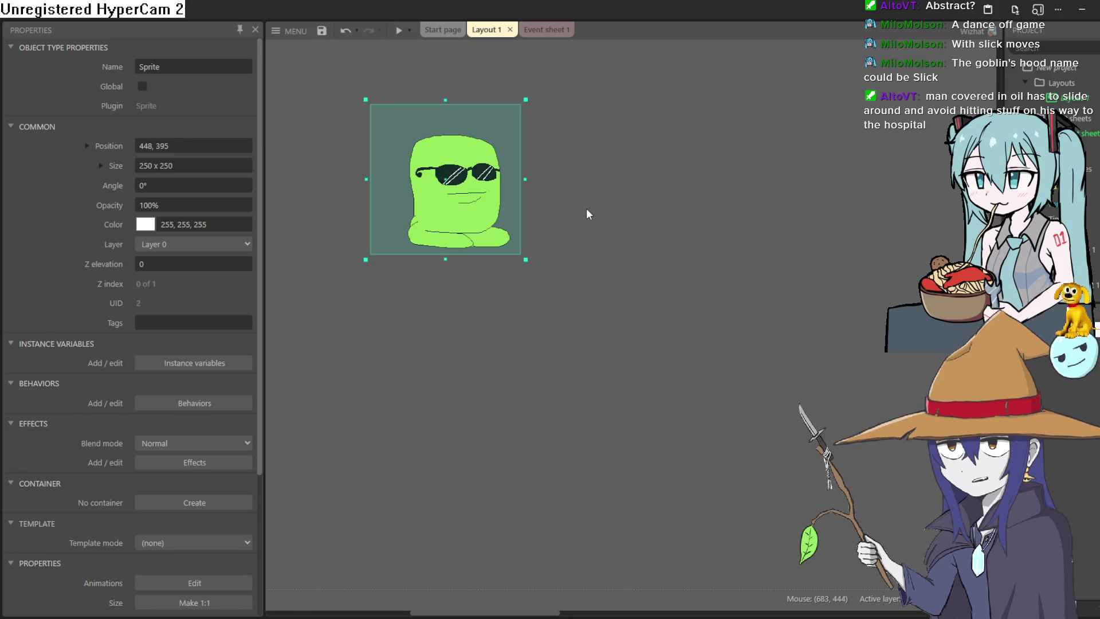
drag(471, 227, 539, 479)
scroll(578, 422, down, 3)
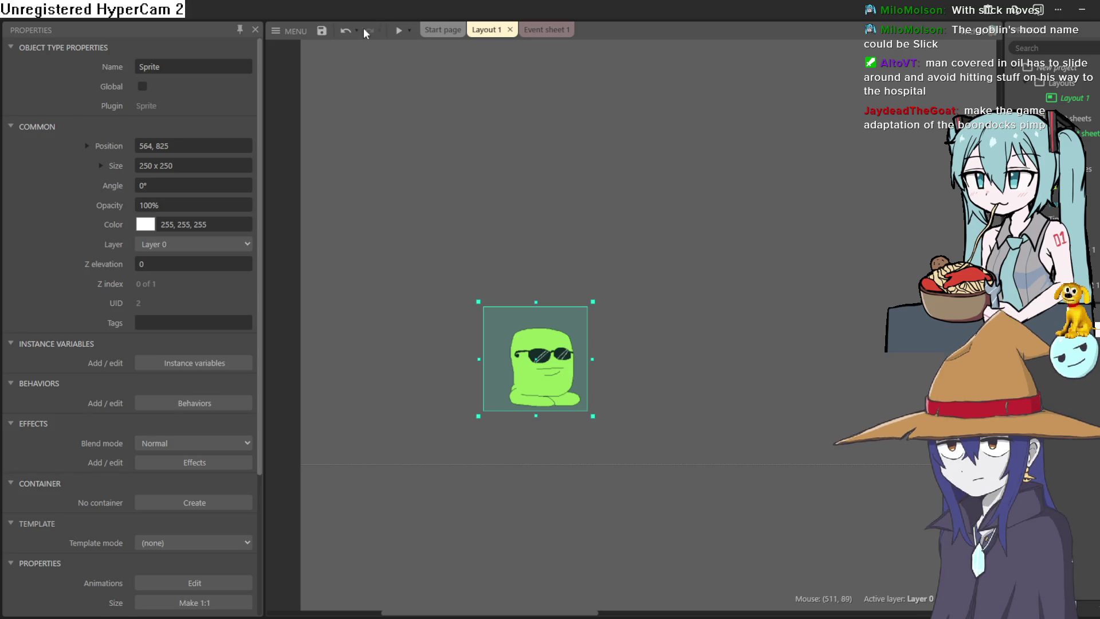
click(295, 36)
- Pan the layout and drag the blob sprite toward the layout's centre
mouse_move(538, 348)
mouse_down()
mouse_move(290, 344)
mouse_move(372, 335)
mouse_up()
mouse_move(668, 297)
mouse_down()
mouse_move(609, 338)
mouse_move(550, 290)
mouse_move(421, 286)
mouse_up()
scroll(596, 335, down, 2)
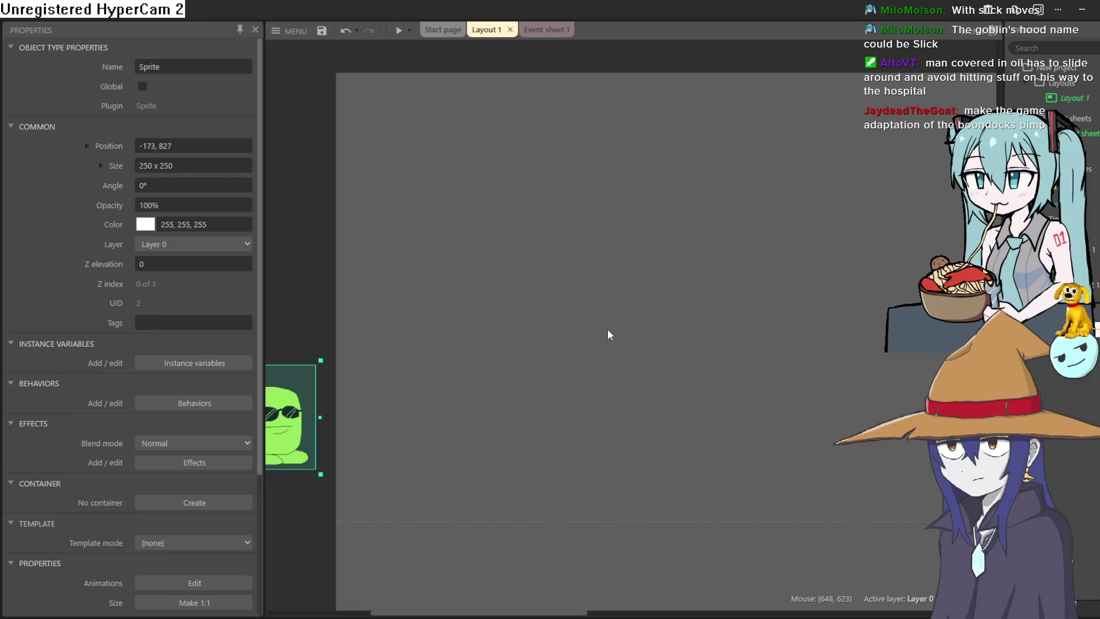
mouse_move(592, 331)
mouse_down()
mouse_move(508, 319)
mouse_move(505, 306)
mouse_up()
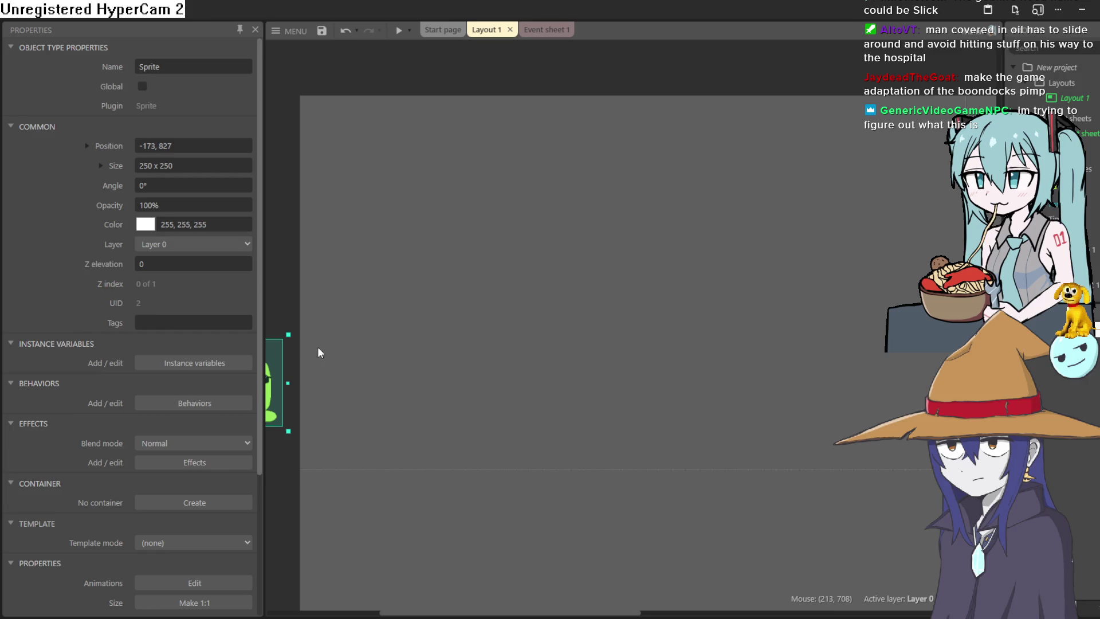
mouse_move(276, 373)
mouse_down()
mouse_move(555, 391)
mouse_move(576, 322)
mouse_up()
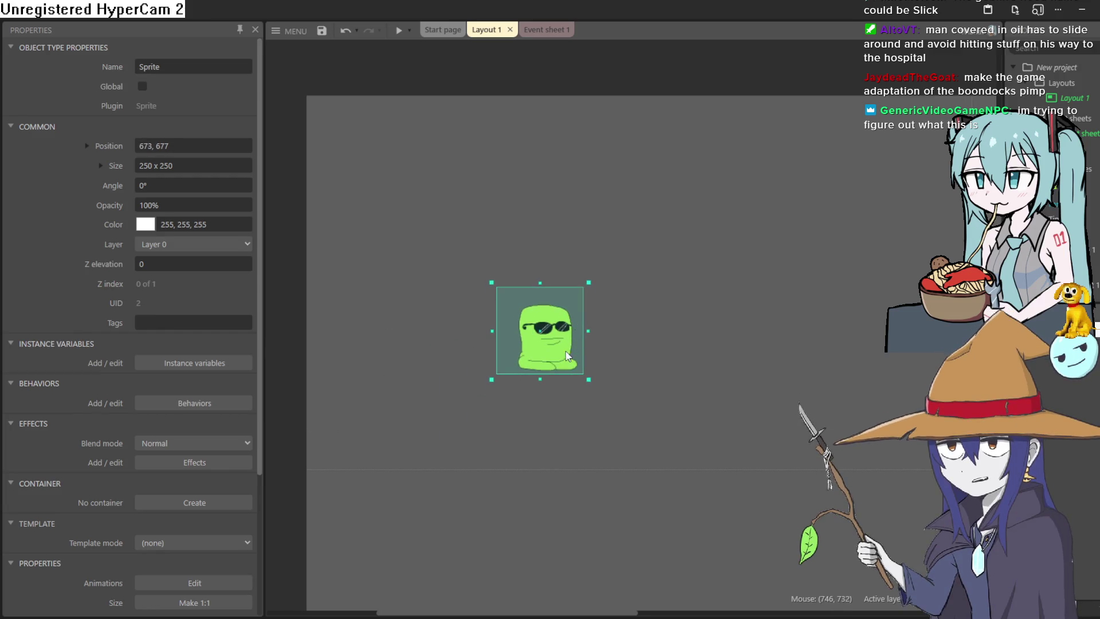
- Drag the sprite past the left edge to -147, 734, then switch to the jam page
scroll(564, 349, up, 8)
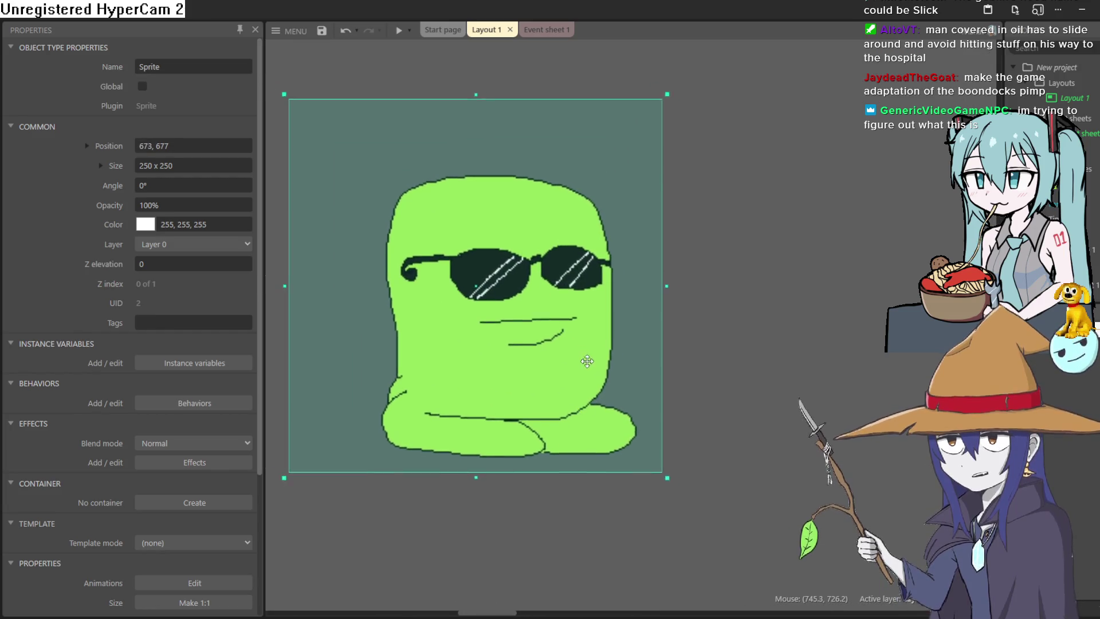
scroll(621, 371, down, 1)
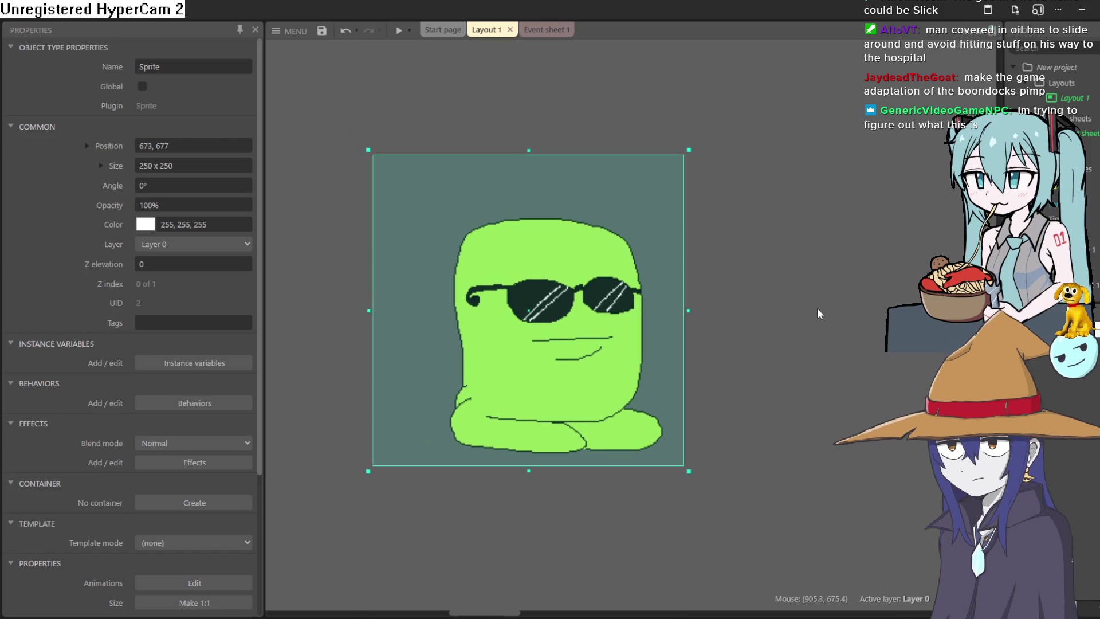
scroll(691, 336, down, 2)
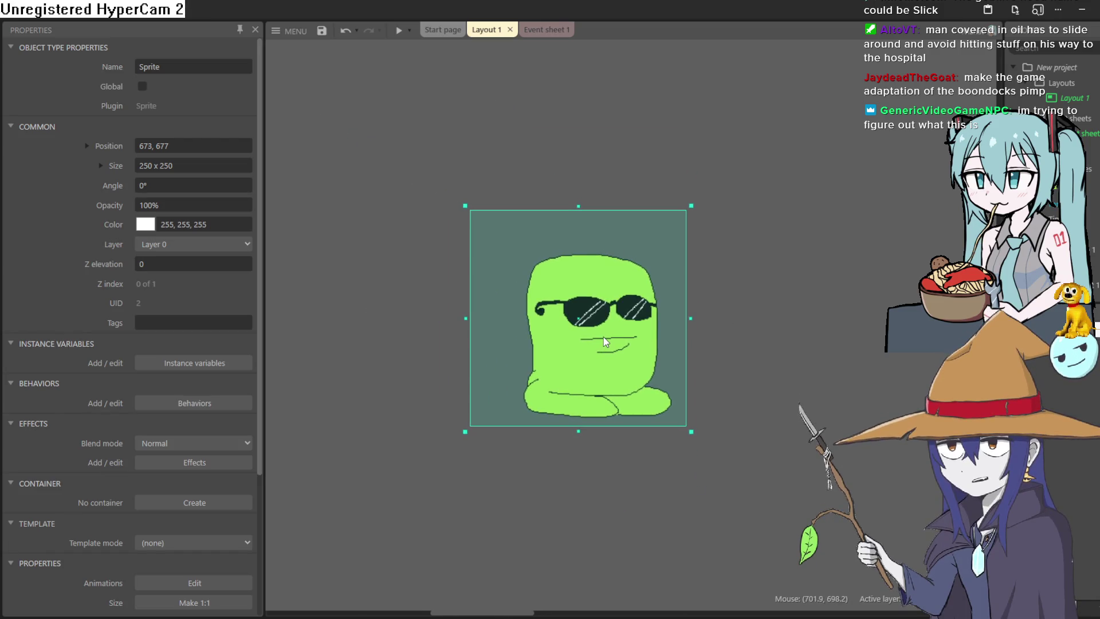
scroll(606, 342, down, 2)
scroll(605, 342, down, 2)
drag(607, 342, 329, 359)
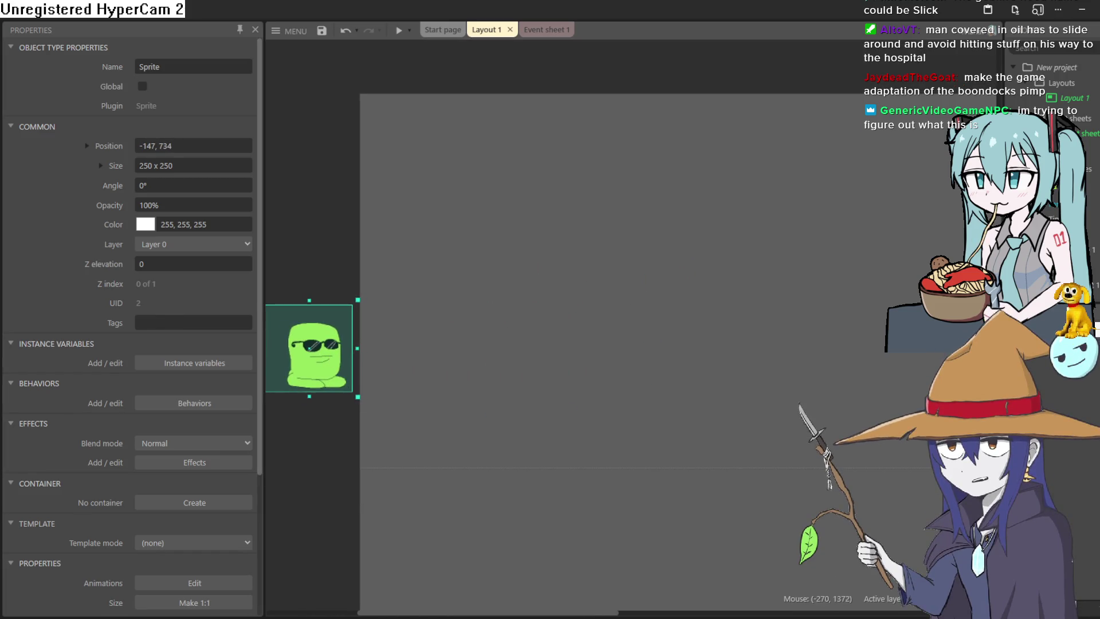
key(alt+Tab)
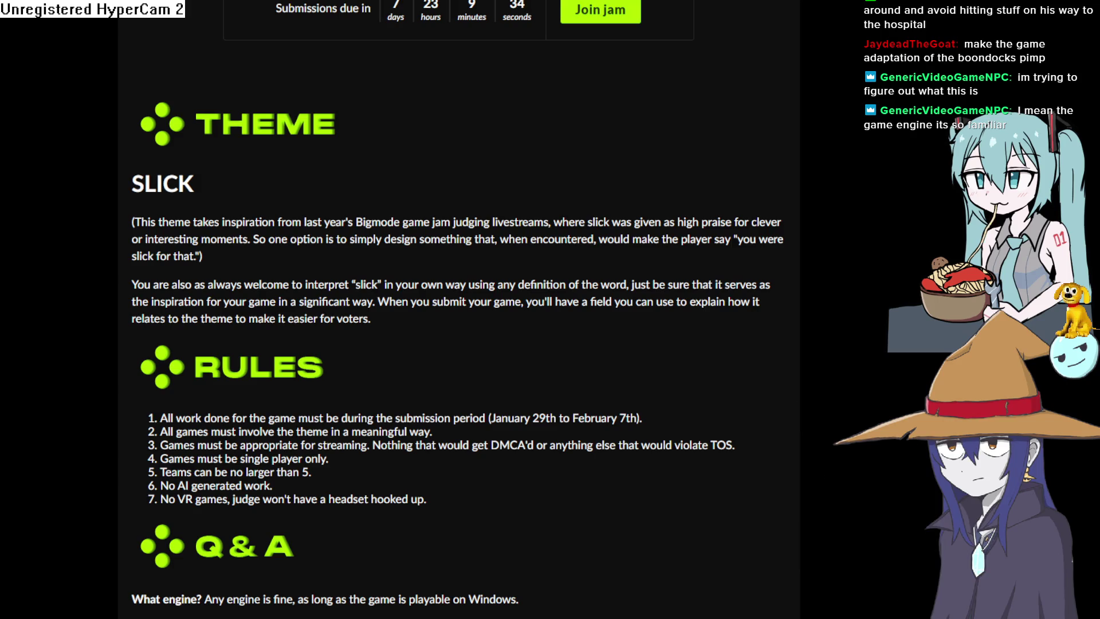
- Return to Construct 3 and drag the sprite lower to -122, 938 at the left edge
click(1077, 13)
mouse_move(348, 358)
mouse_down()
mouse_move(440, 348)
mouse_move(425, 371)
mouse_move(460, 442)
mouse_move(360, 446)
mouse_move(344, 438)
mouse_move(363, 432)
mouse_move(347, 441)
mouse_move(338, 431)
mouse_up()
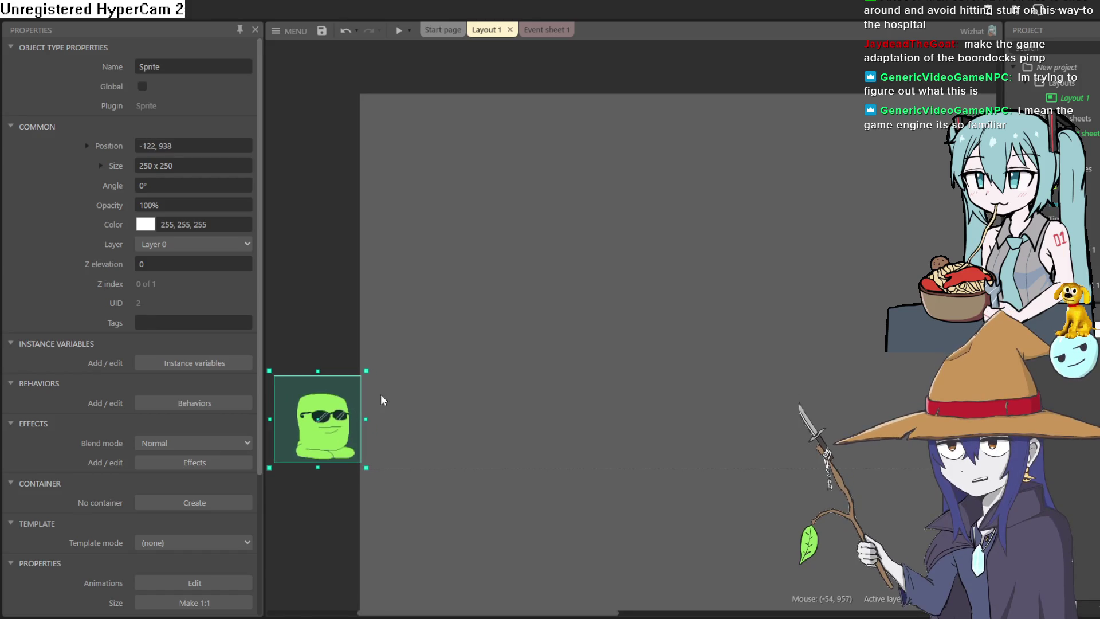
- Nudge the sprite up to -123, 828 across the layout's left edge and deselect it
click(672, 244)
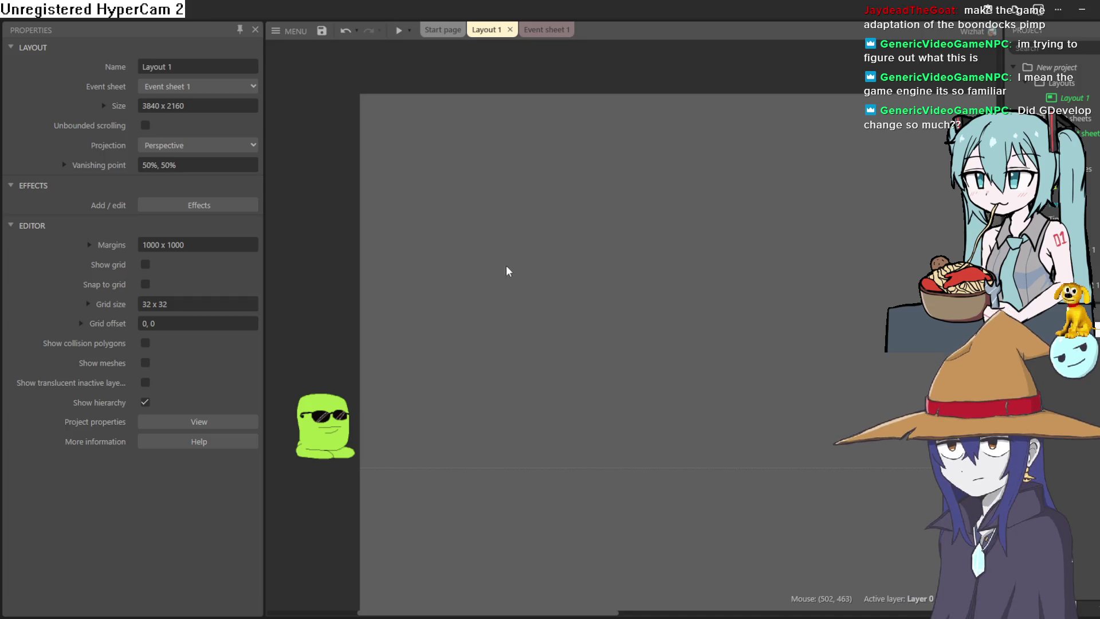
mouse_move(337, 432)
mouse_down()
mouse_move(353, 422)
mouse_move(408, 424)
mouse_move(422, 437)
mouse_move(293, 394)
mouse_move(330, 410)
mouse_move(323, 420)
mouse_up()
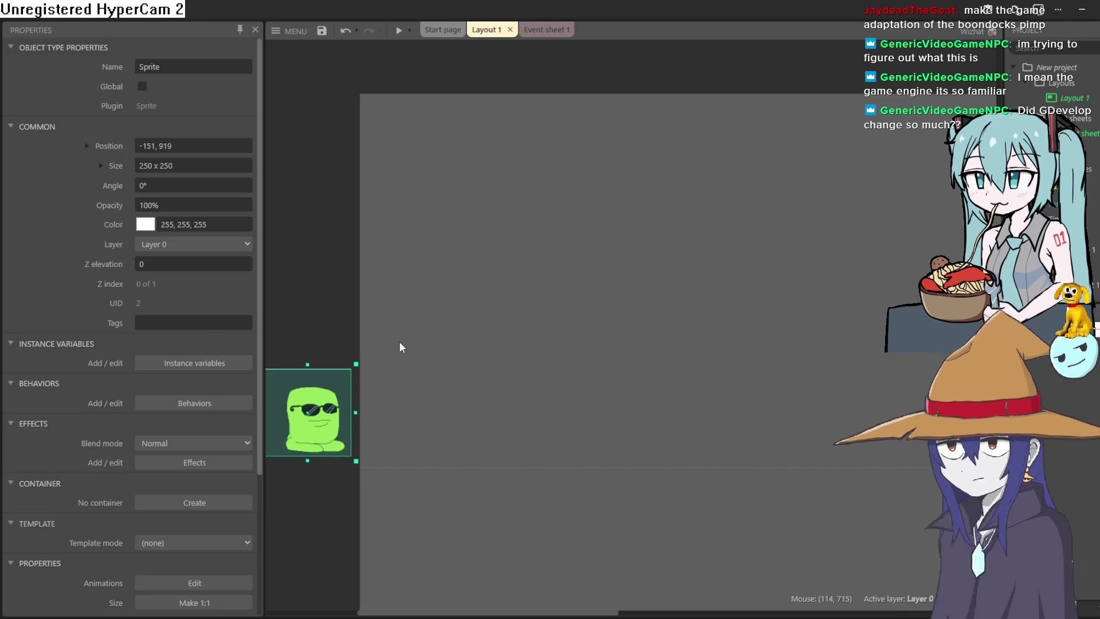
mouse_move(315, 410)
mouse_down()
mouse_move(413, 387)
mouse_move(423, 422)
mouse_move(446, 427)
mouse_move(321, 390)
mouse_move(420, 401)
mouse_move(337, 401)
mouse_up()
click(543, 370)
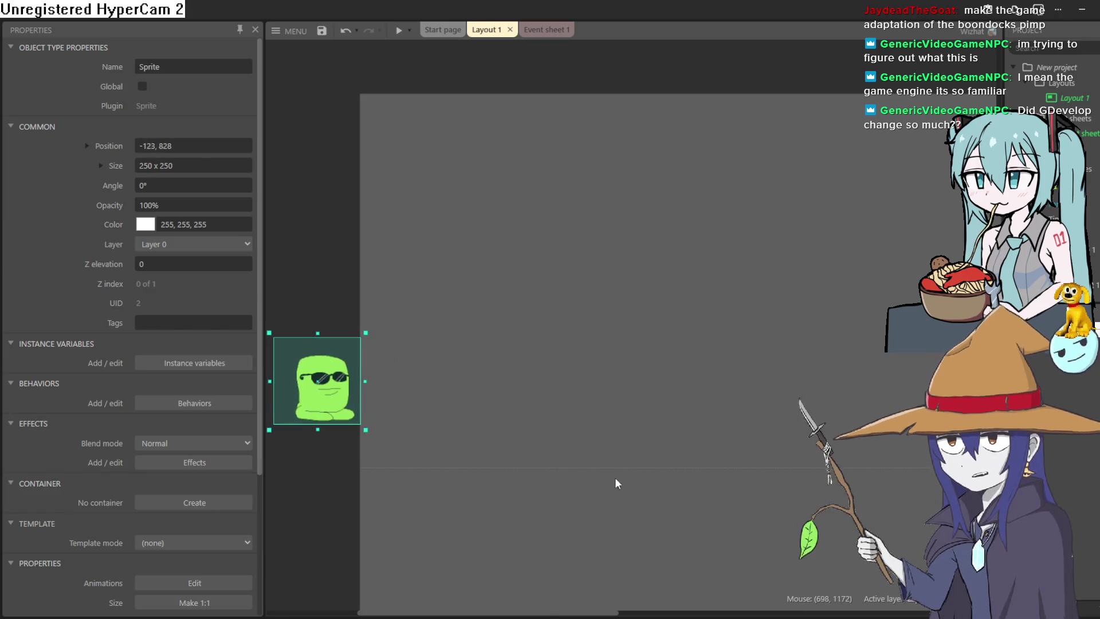
click(509, 390)
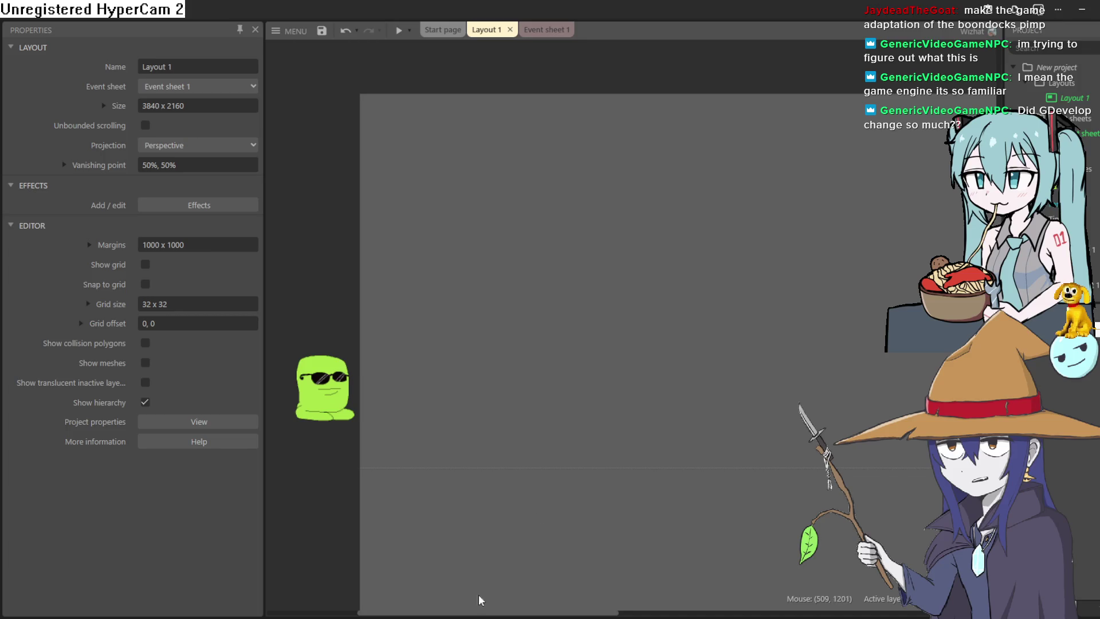
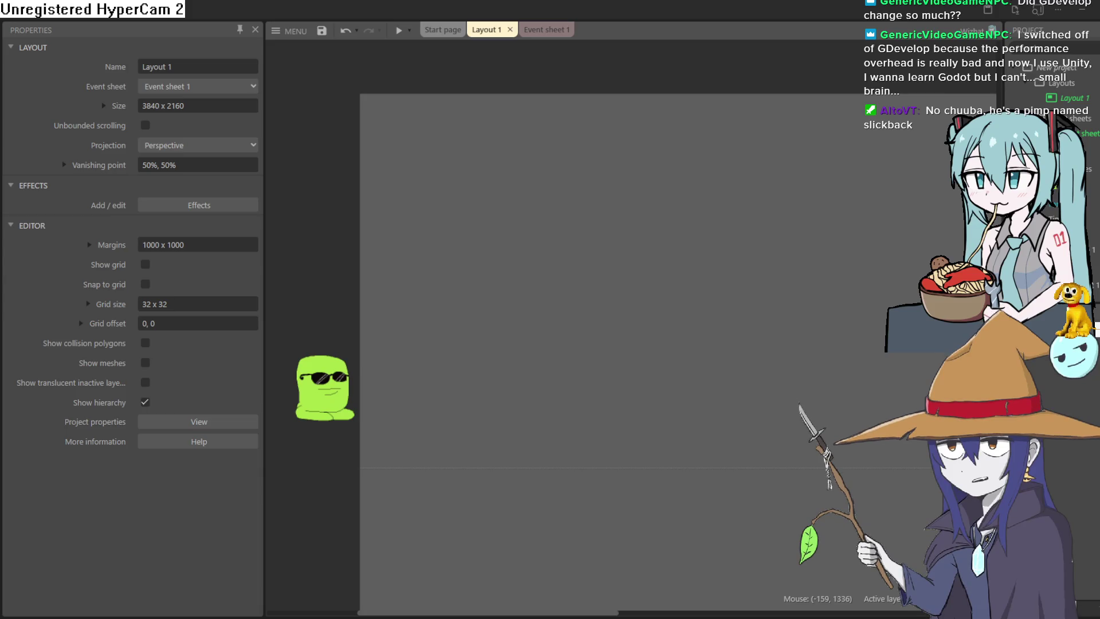
- Move the green sunglasses sprite to the right and then lower in Layout 1
click(353, 405)
mouse_move(354, 404)
mouse_down()
mouse_move(433, 397)
mouse_move(506, 371)
mouse_move(516, 439)
mouse_move(526, 346)
mouse_up()
scroll(524, 343, down, 4)
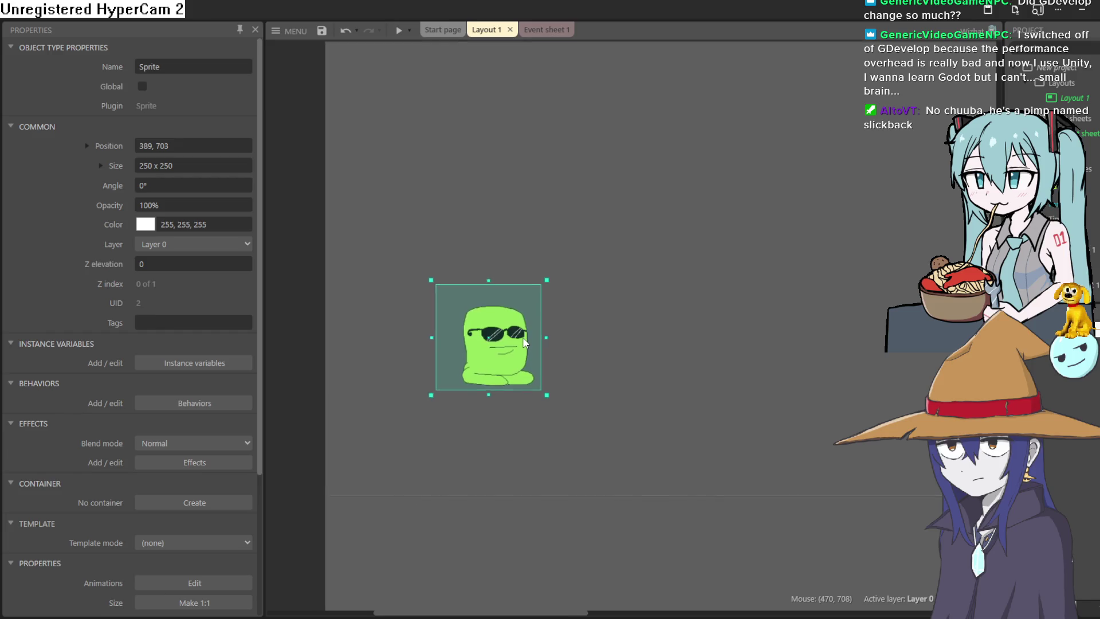
scroll(525, 339, up, 2)
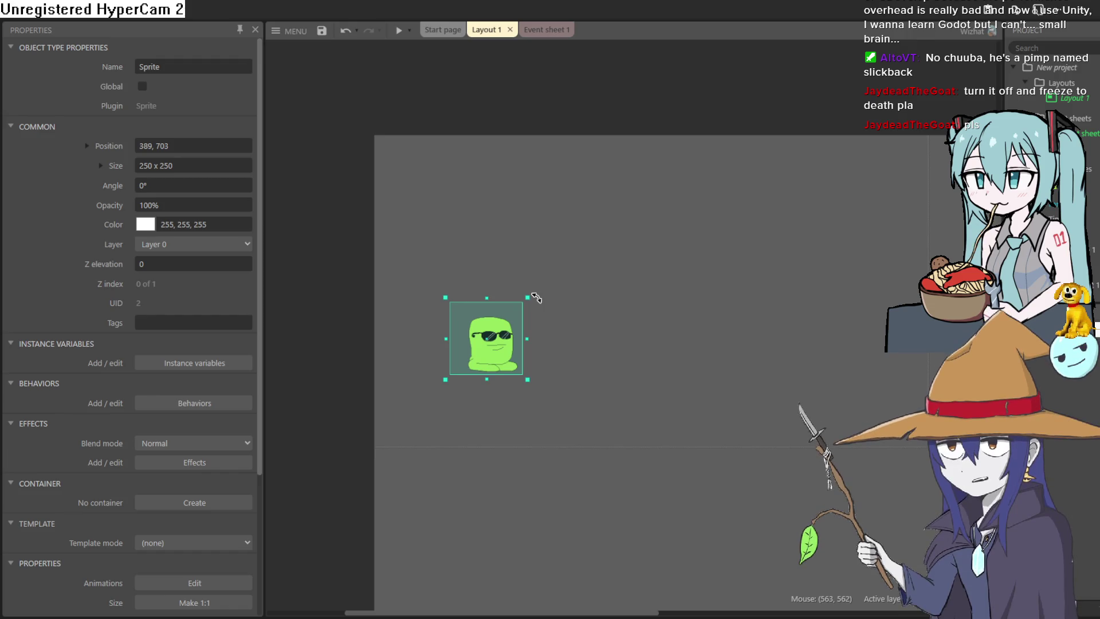
drag(492, 357, 488, 398)
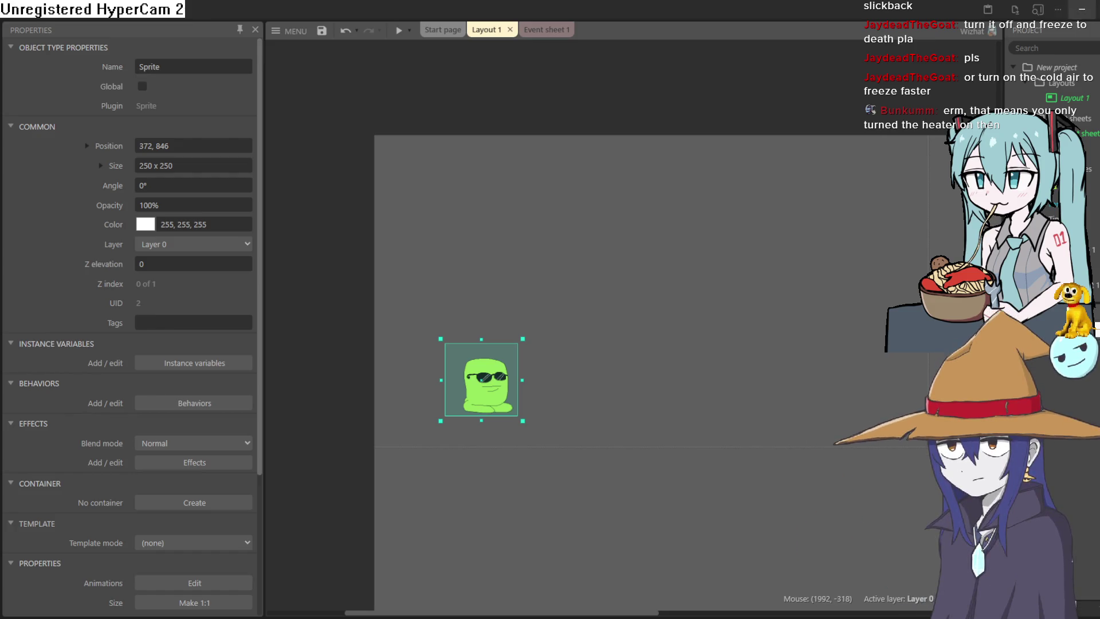
- After a glance at Aseprite, drag the sprite up-left to 322, 639 and open Event sheet 1
key(alt+Tab)
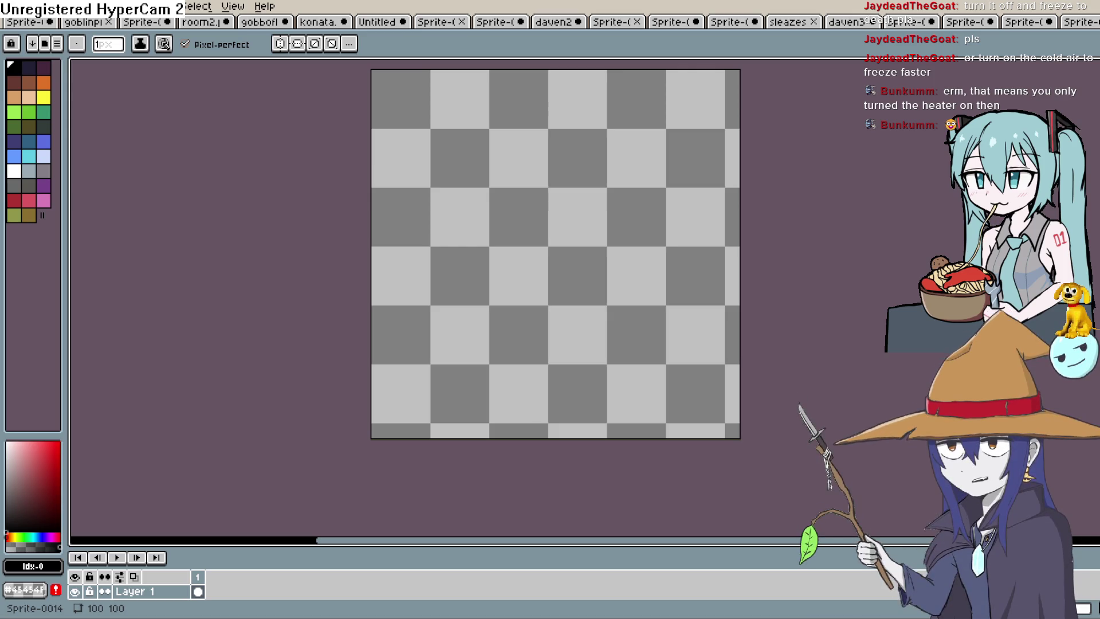
key(alt+Tab)
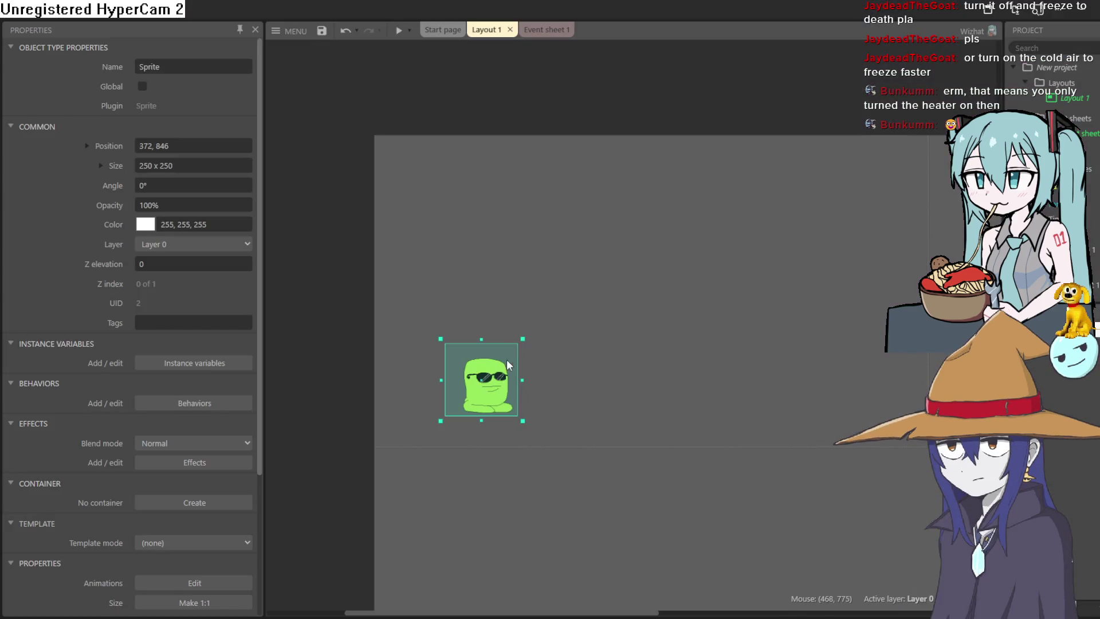
mouse_move(493, 376)
mouse_down()
mouse_move(476, 304)
mouse_move(323, 238)
mouse_up()
click(545, 32)
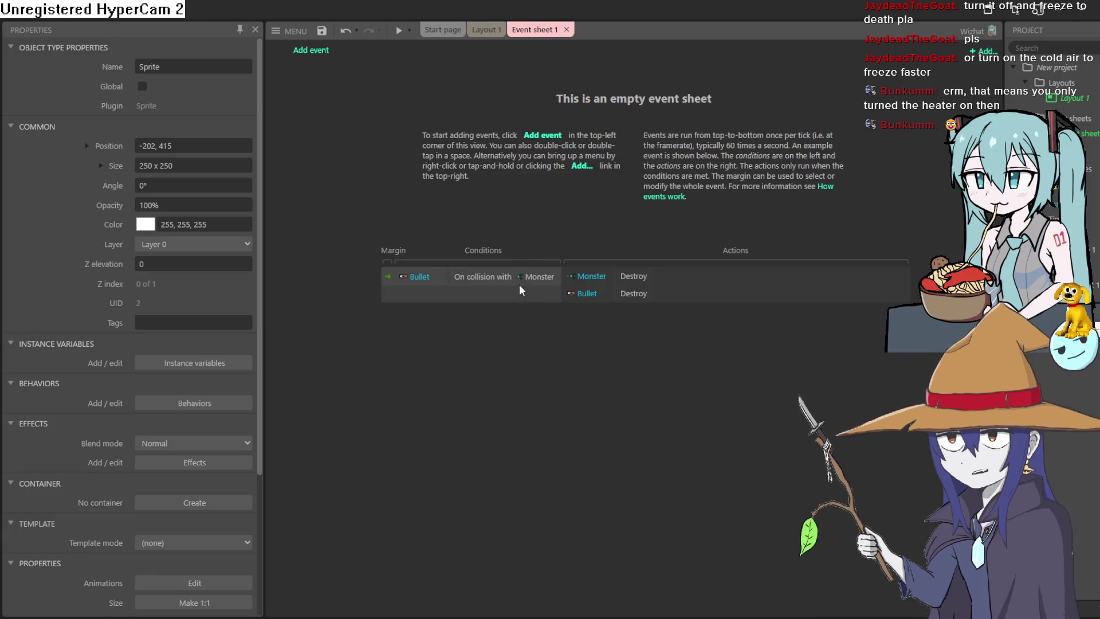
- In Event sheet 1, browse the Sprite object's conditions for a new event without adding one
click(309, 51)
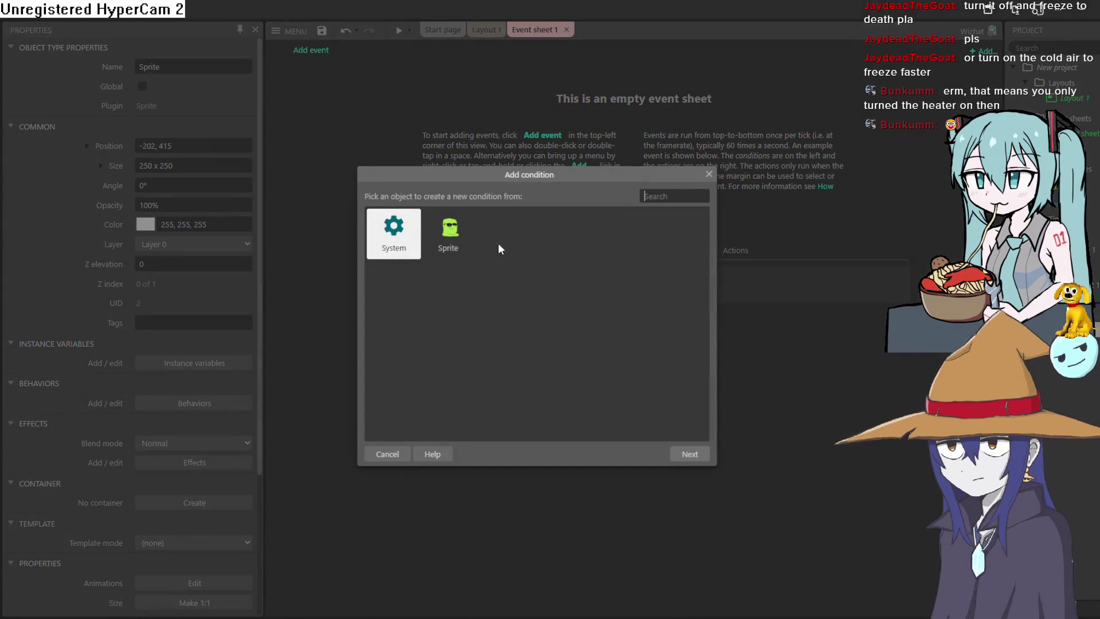
double_click(452, 237)
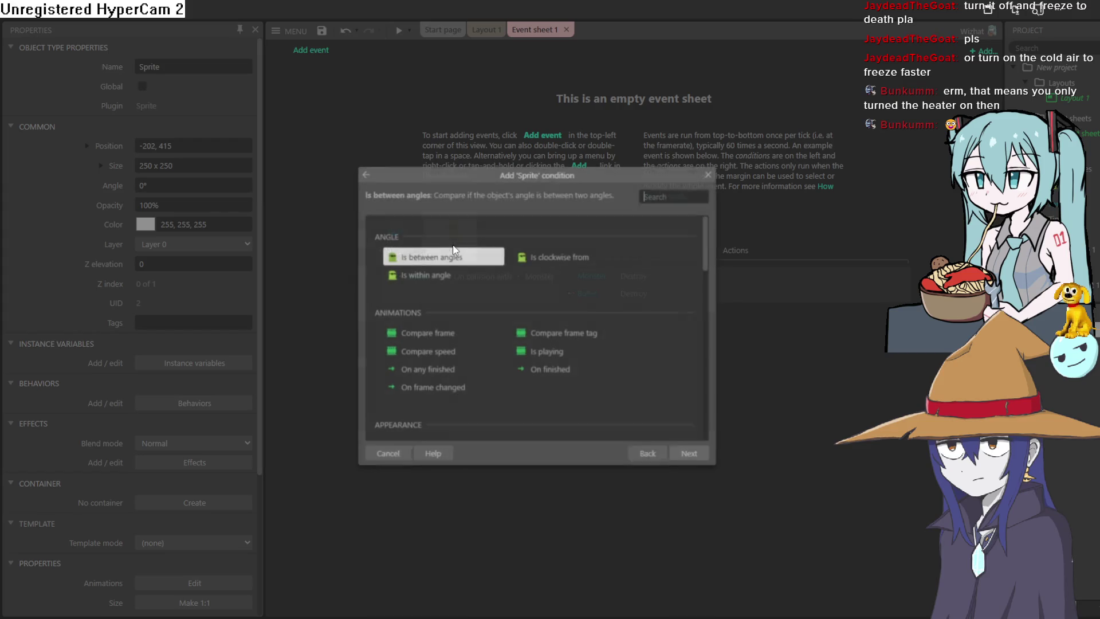
click(709, 174)
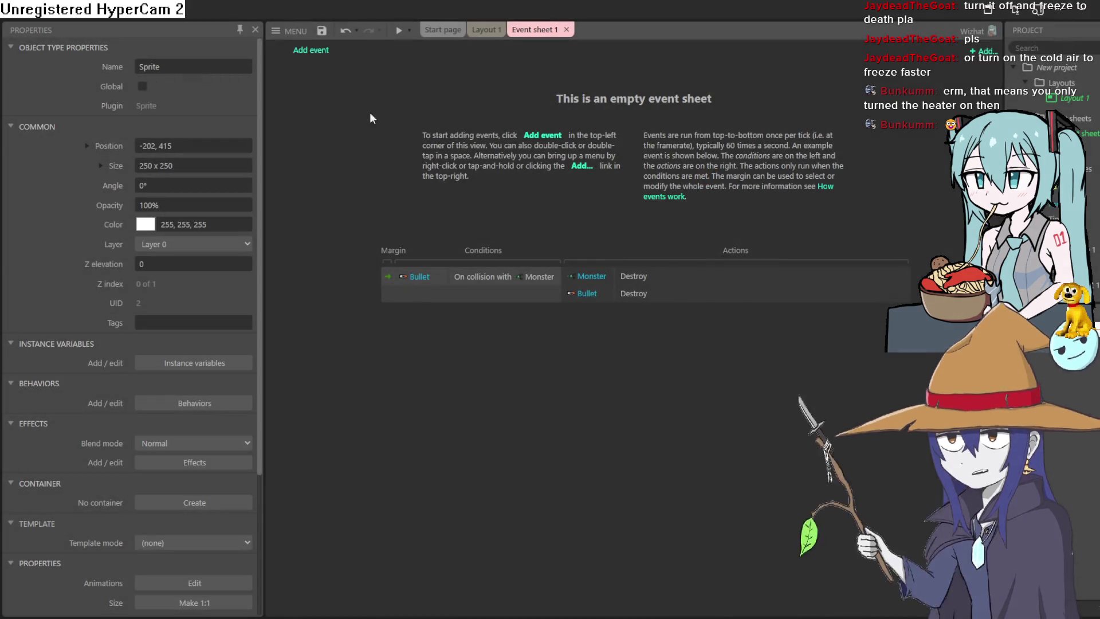
click(319, 53)
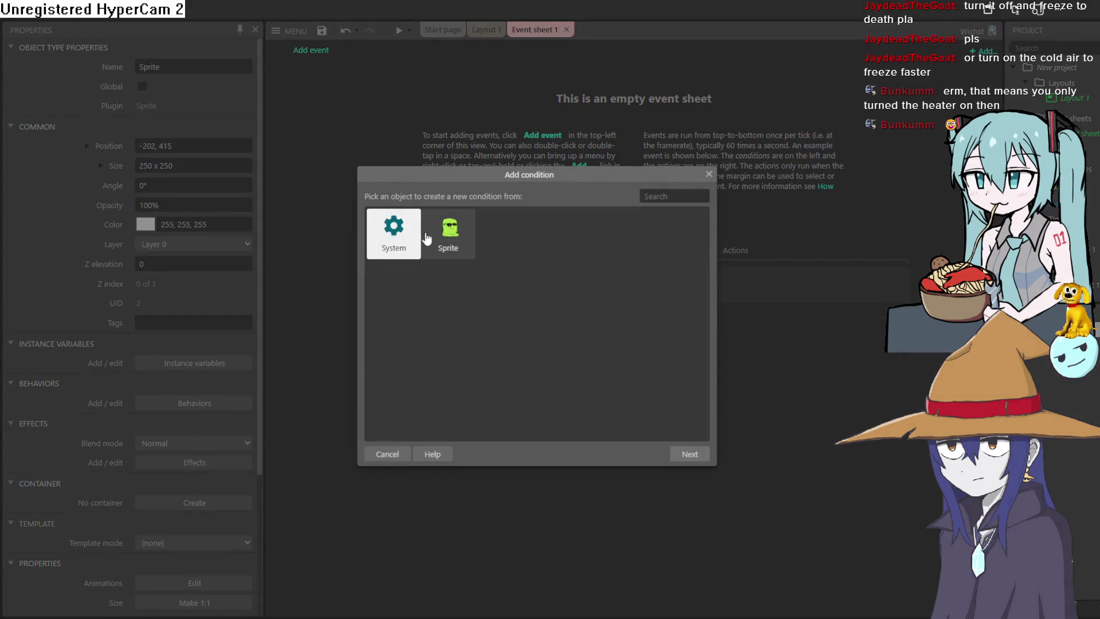
double_click(449, 232)
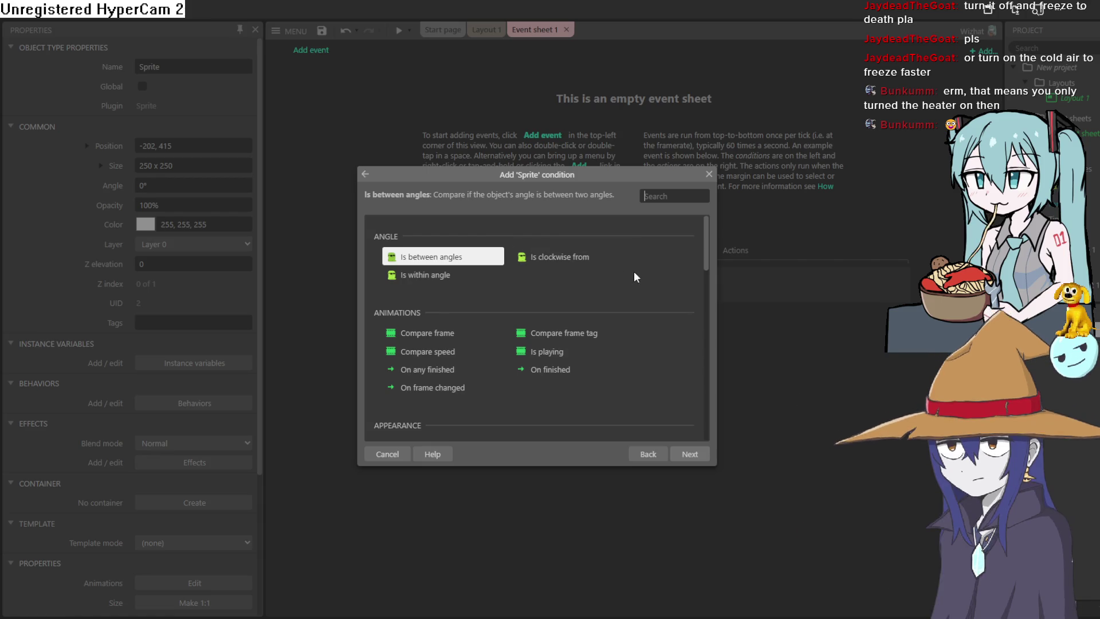
scroll(567, 278, down, 2)
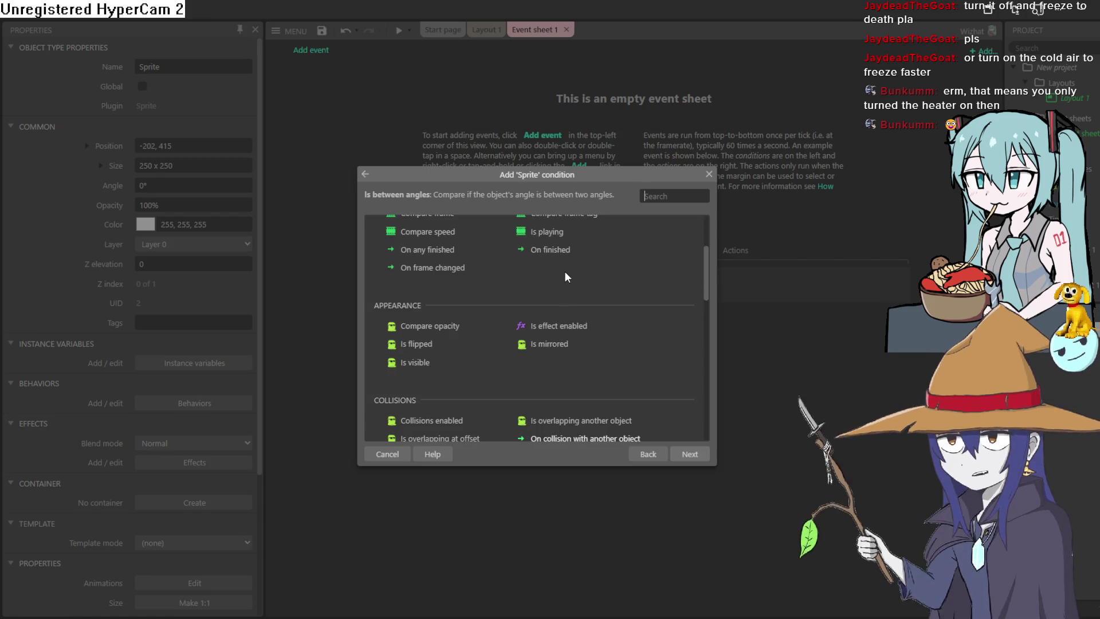
scroll(581, 304, down, 5)
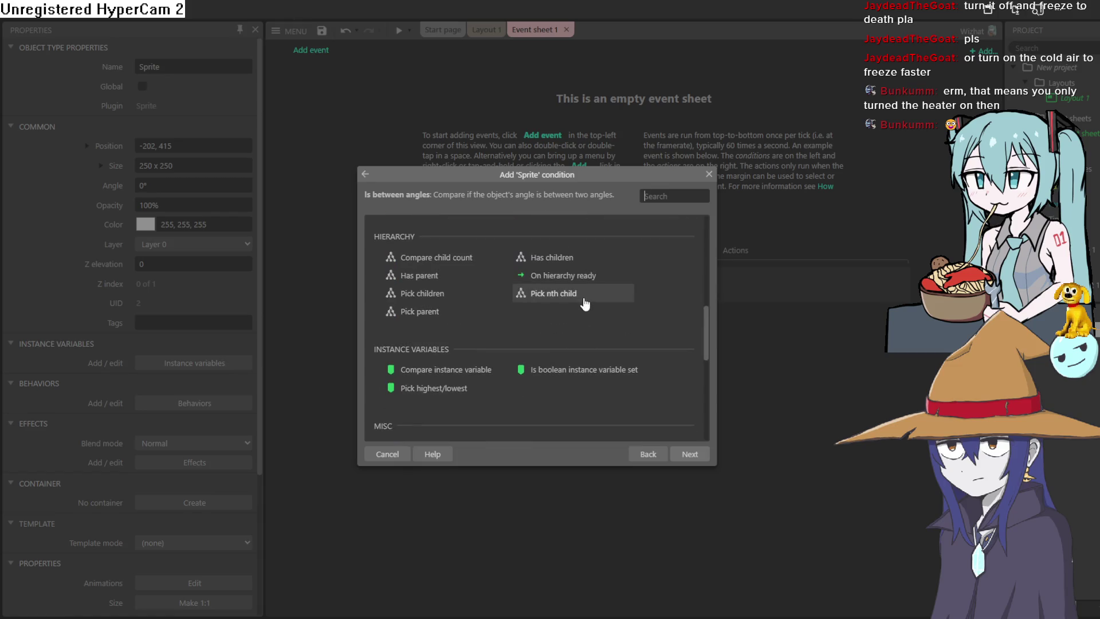
scroll(584, 304, up, 2)
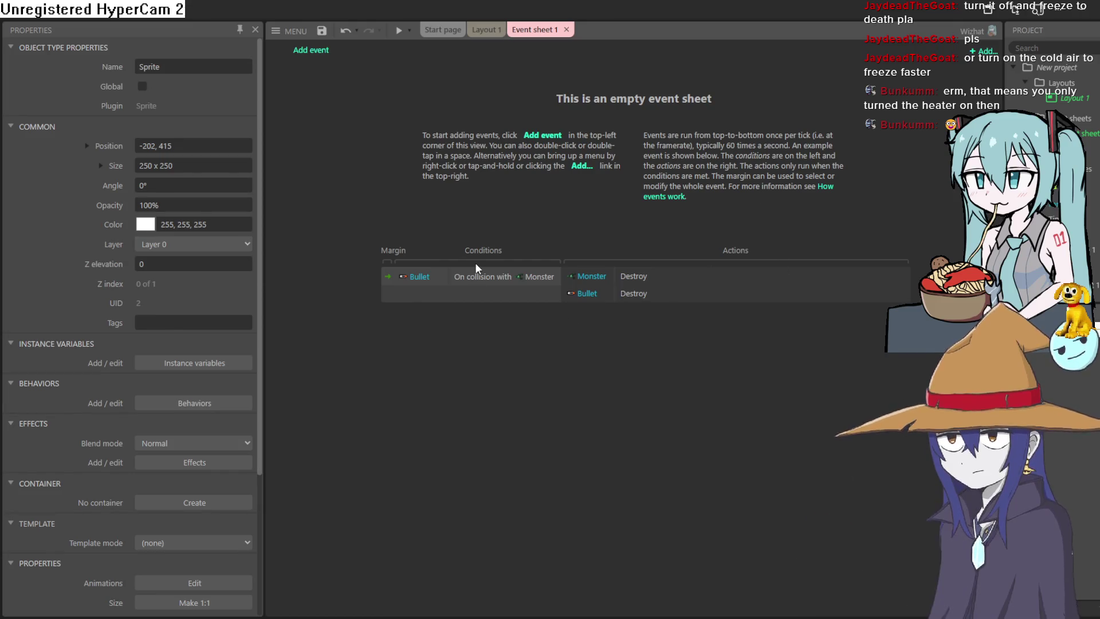
- Back in Layout 1, drag the sprite to the centre at 887, 971, then switch to Aseprite
click(491, 29)
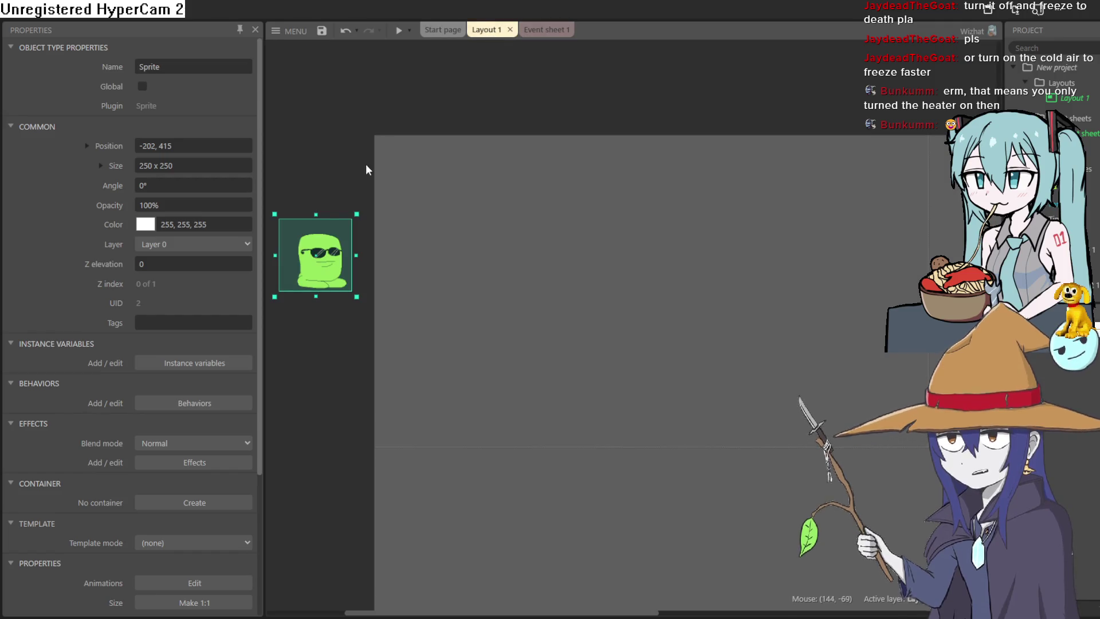
mouse_move(322, 255)
mouse_down()
mouse_move(634, 403)
mouse_move(636, 415)
mouse_up()
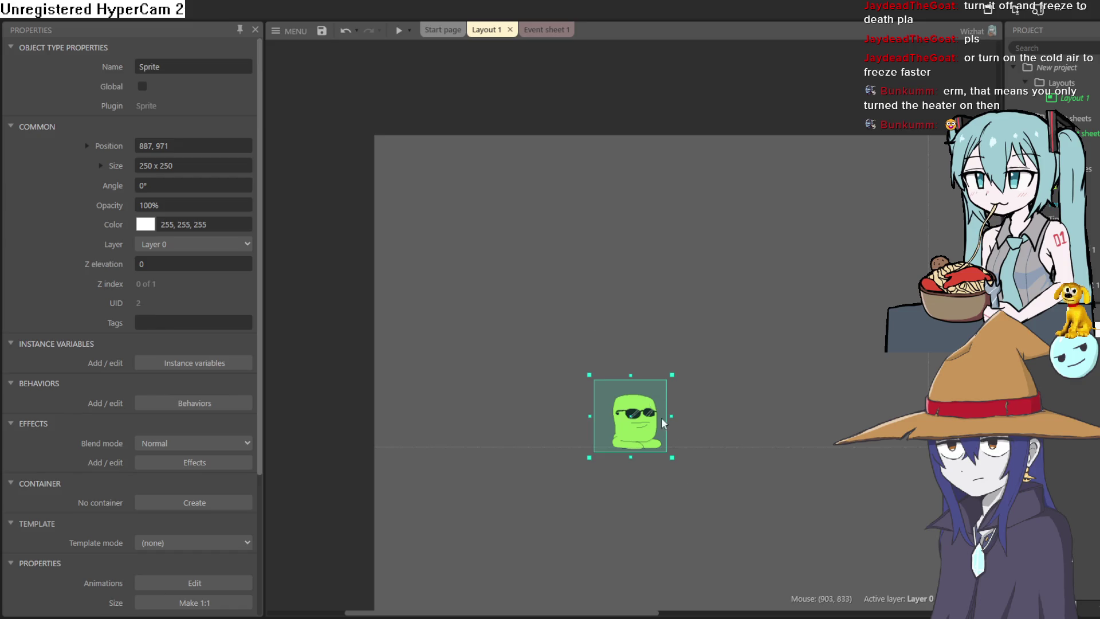
click(1086, 17)
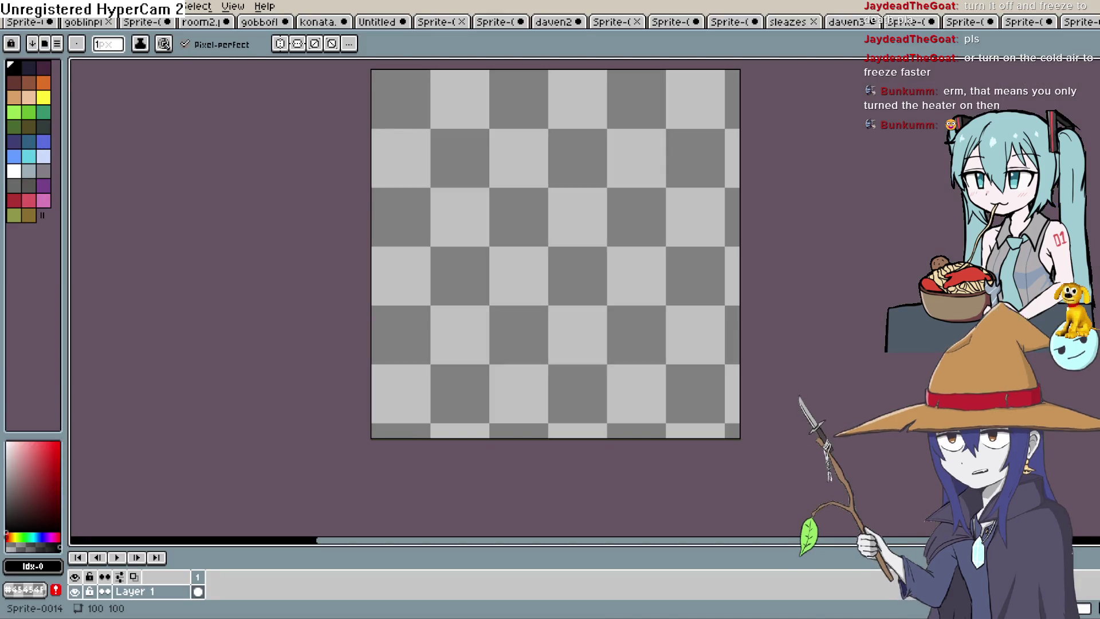
- Sketch the left arc of the round face outline, redrawing and undoing unsatisfying strokes
mouse_move(500, 280)
mouse_down()
mouse_move(501, 307)
mouse_move(499, 257)
mouse_up()
key(space)
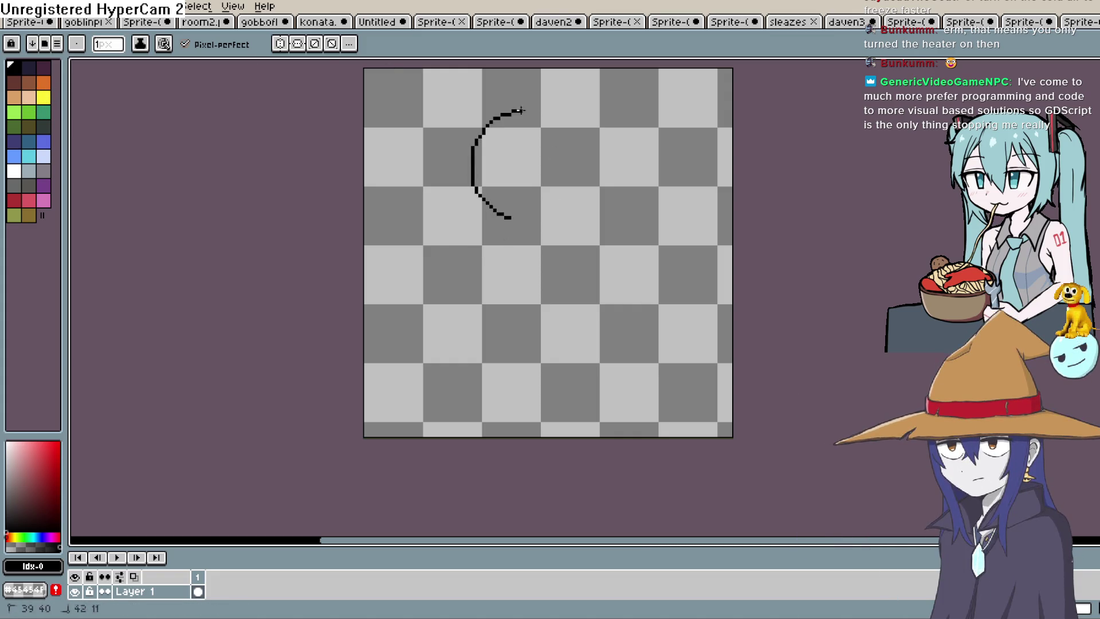
drag(514, 113, 616, 195)
key(ctrl+z)
mouse_move(513, 225)
mouse_down()
mouse_move(482, 151)
mouse_move(611, 180)
mouse_move(565, 175)
mouse_up()
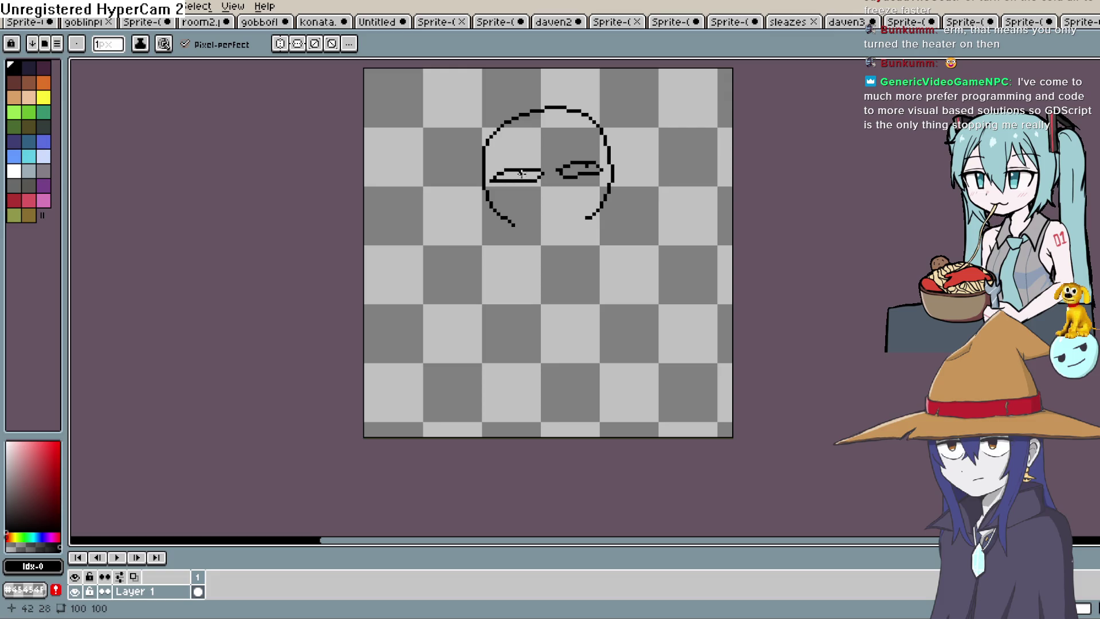
key(ctrl+z)
- Zoom in on the face and draw a short eye stroke, eye pixels and an eye dot
scroll(573, 172, up, 2)
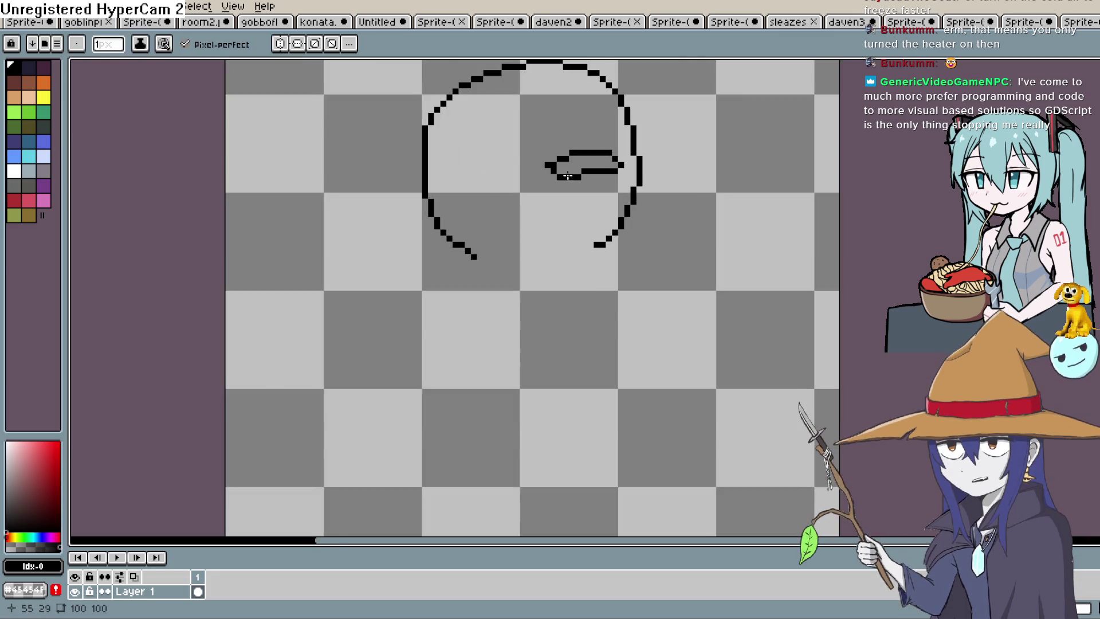
mouse_move(597, 184)
mouse_down()
mouse_move(604, 129)
mouse_move(595, 174)
mouse_up()
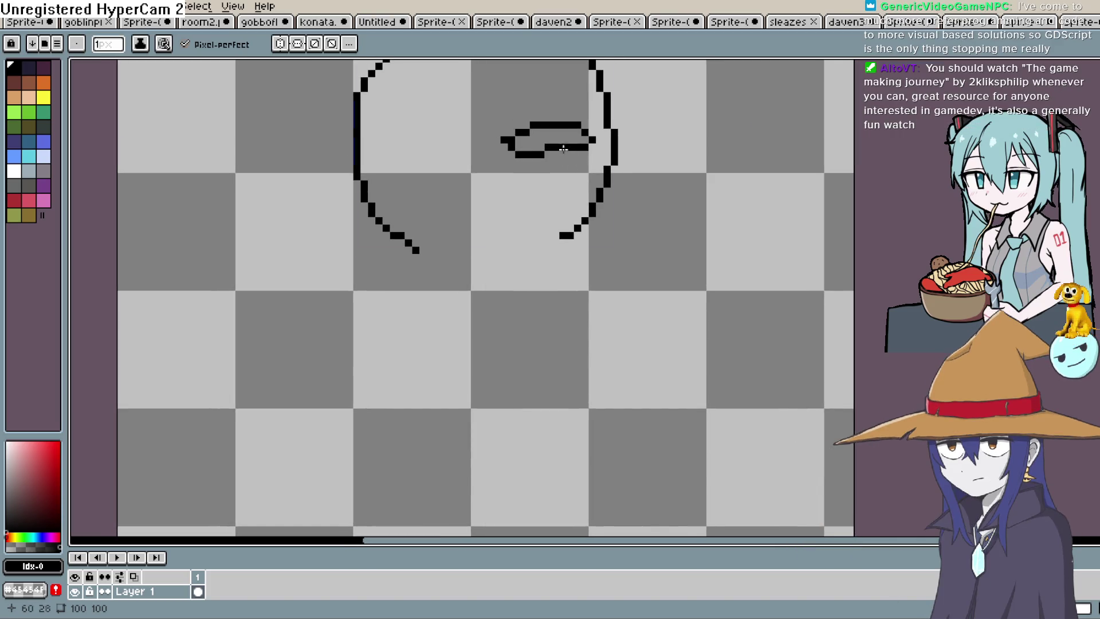
key(ctrl+z)
drag(564, 123, 504, 127)
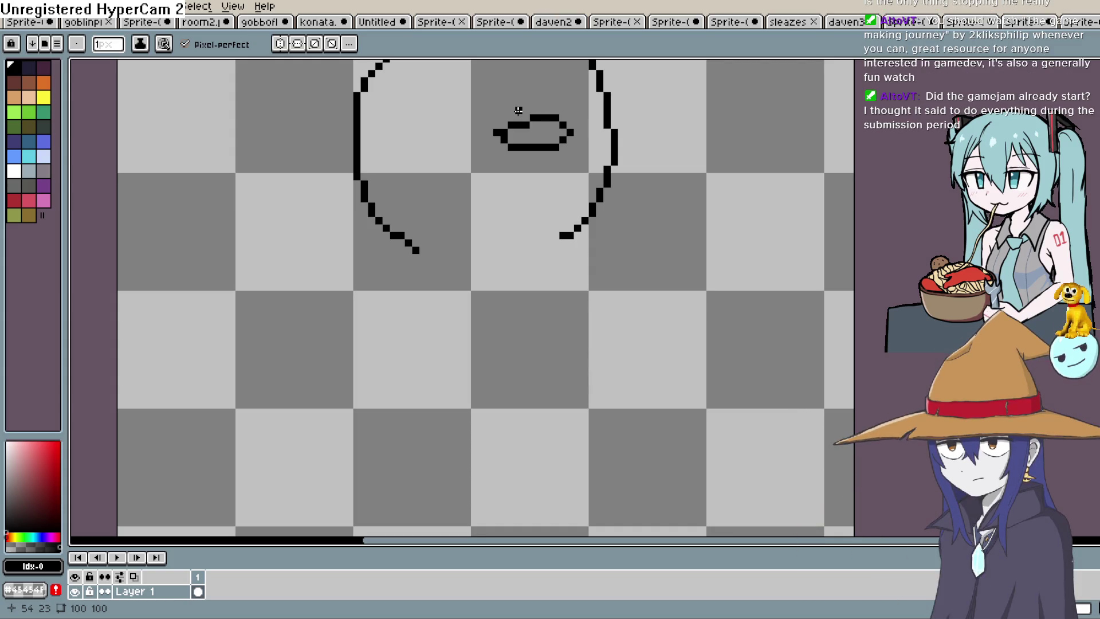
drag(547, 131, 546, 119)
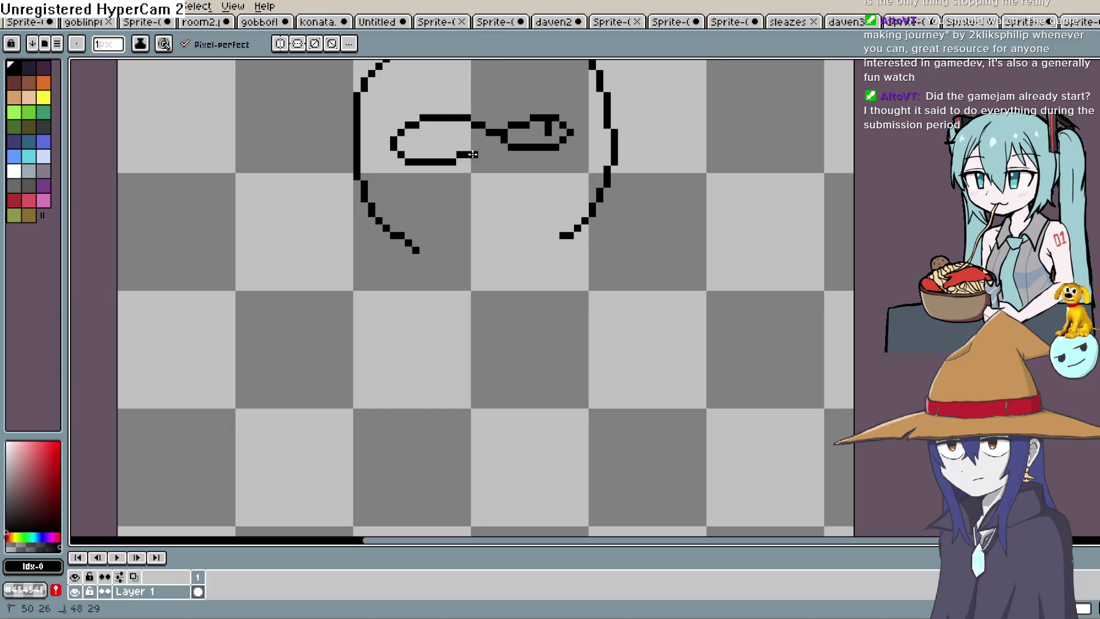
click(460, 132)
- Undo trial mouth strokes, then close the eye loop and extend the glasses arm leftward
drag(542, 177, 436, 183)
drag(473, 205, 536, 198)
key(ctrl+z)
key(ctrl+z)
key(ctrl+z)
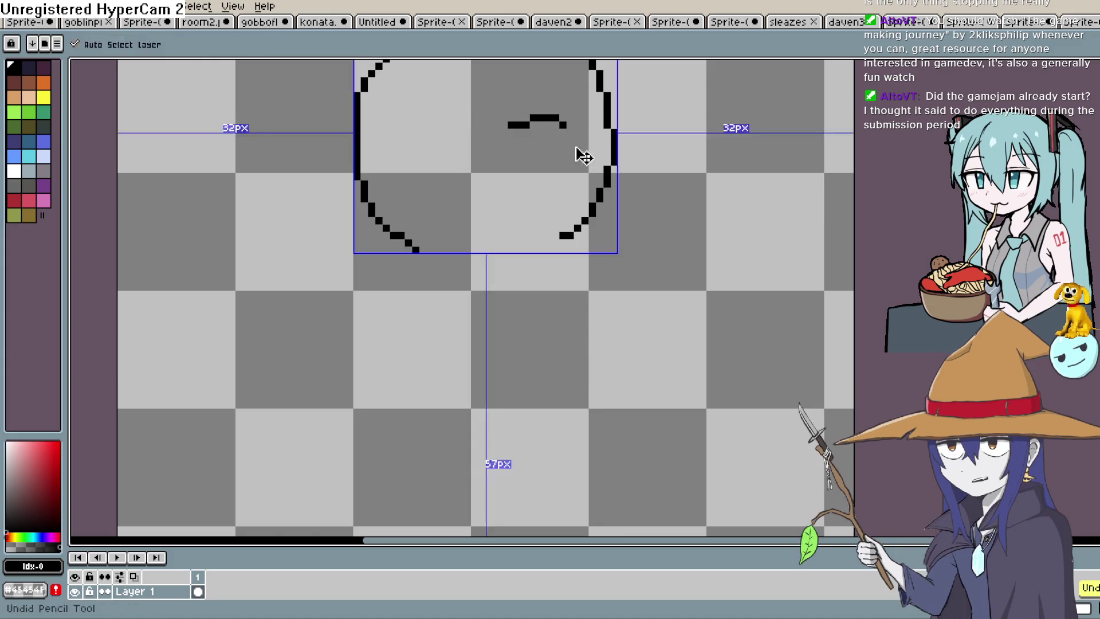
mouse_move(562, 110)
mouse_down()
mouse_move(567, 141)
mouse_move(510, 146)
mouse_move(497, 133)
mouse_up()
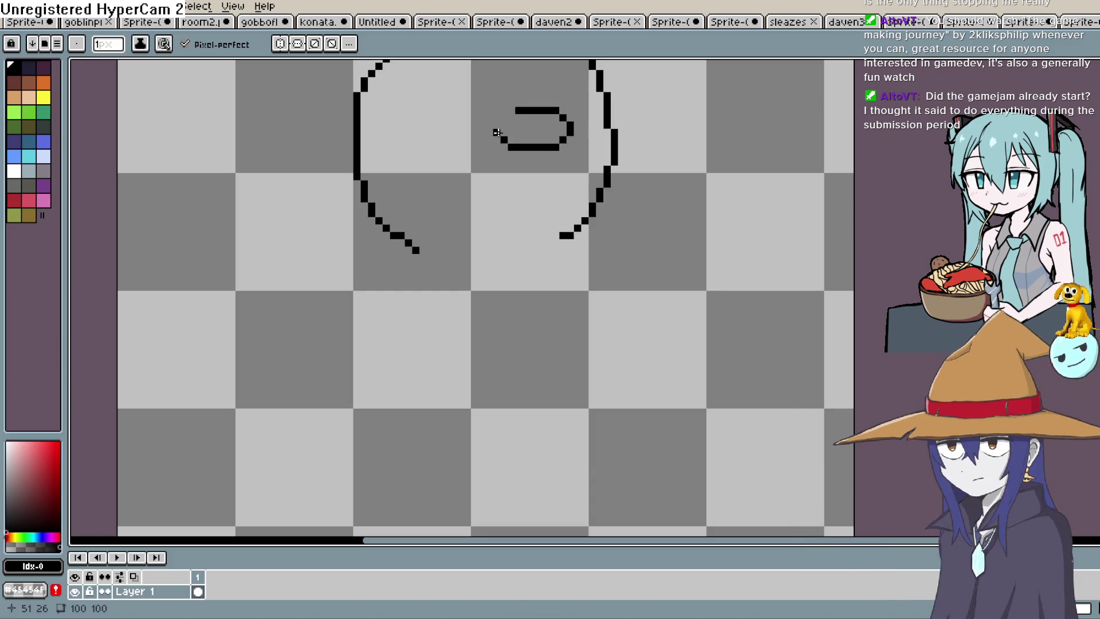
drag(503, 117, 497, 124)
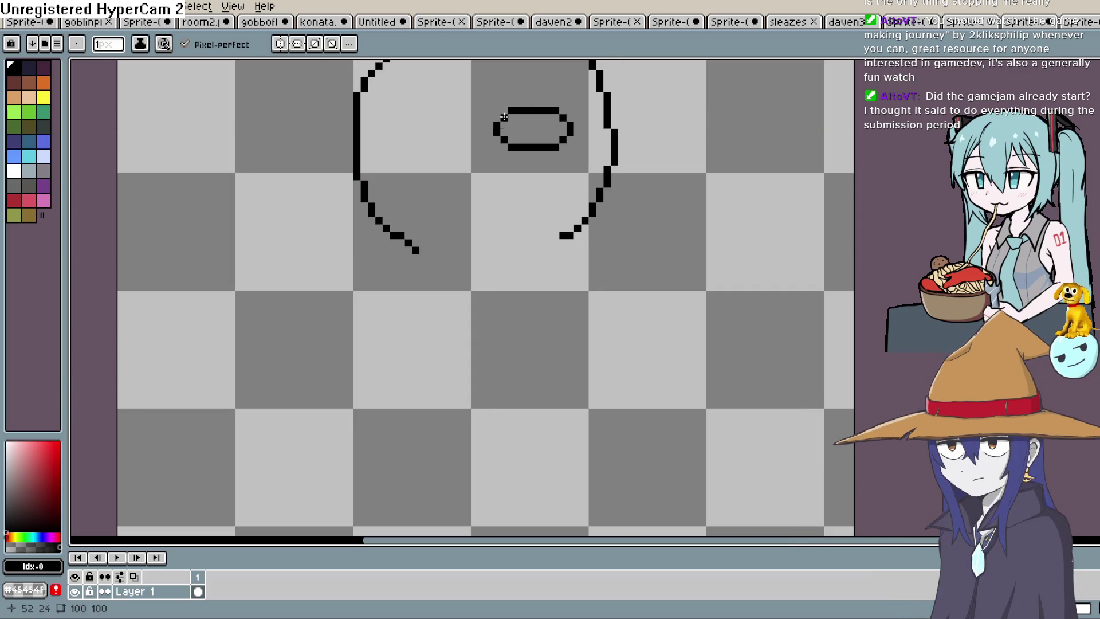
scroll(526, 124, up, 3)
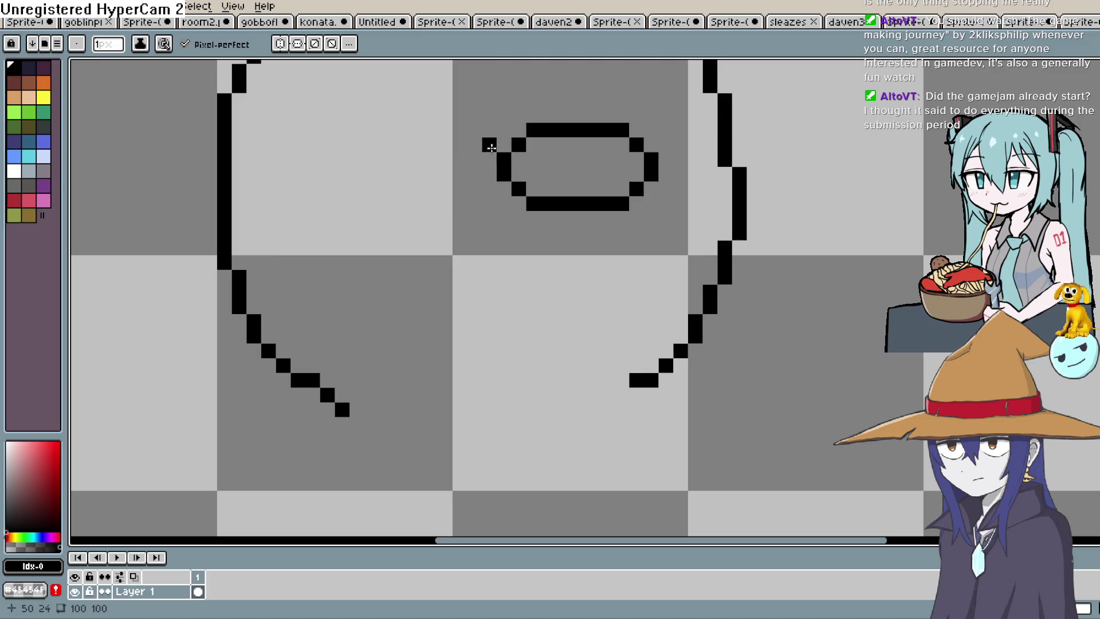
click(459, 159)
click(489, 173)
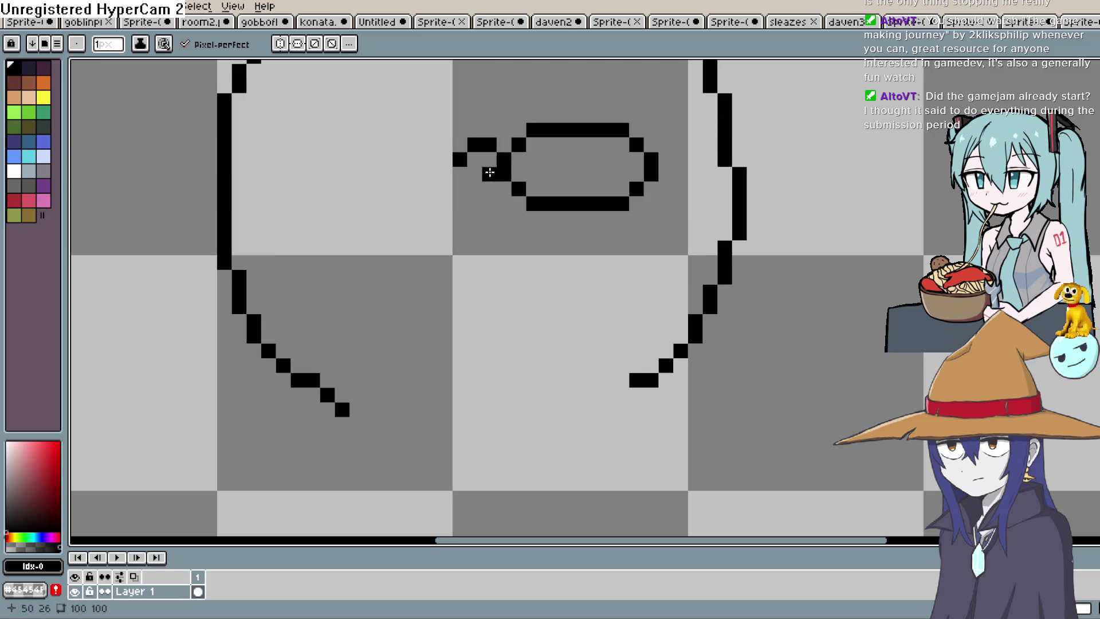
key(ctrl+z)
key(ctrl+z)
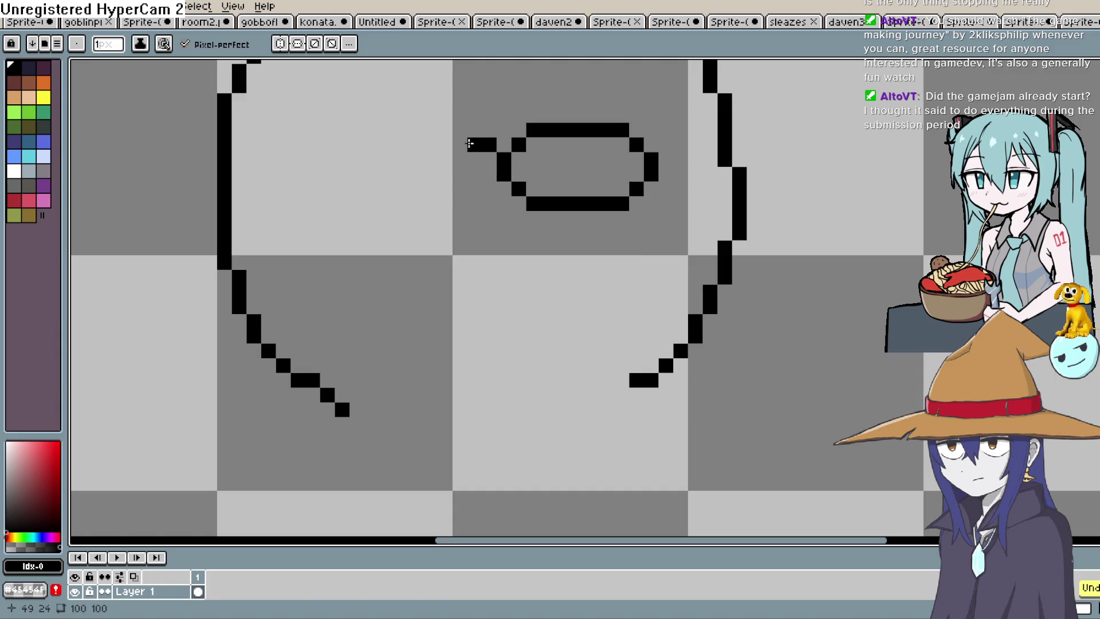
click(457, 159)
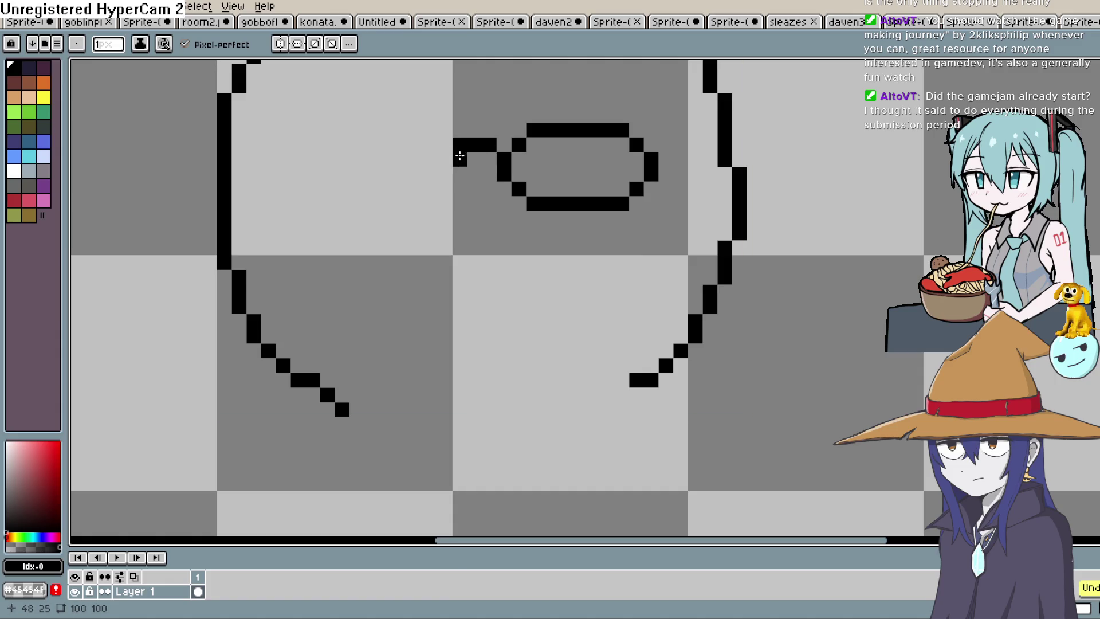
drag(430, 145, 517, 142)
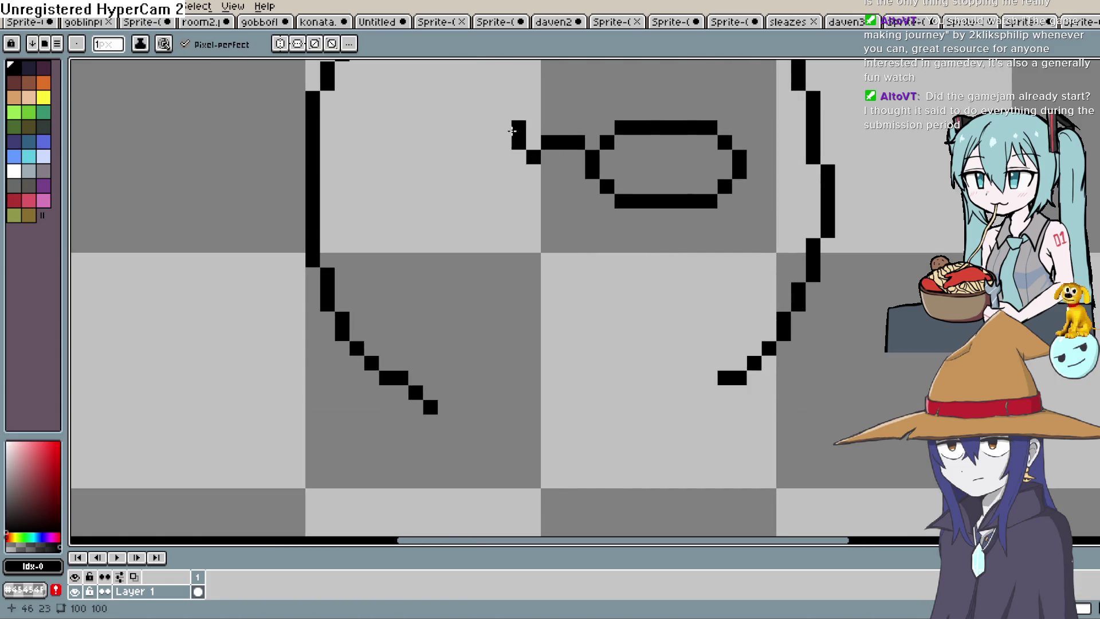
click(505, 130)
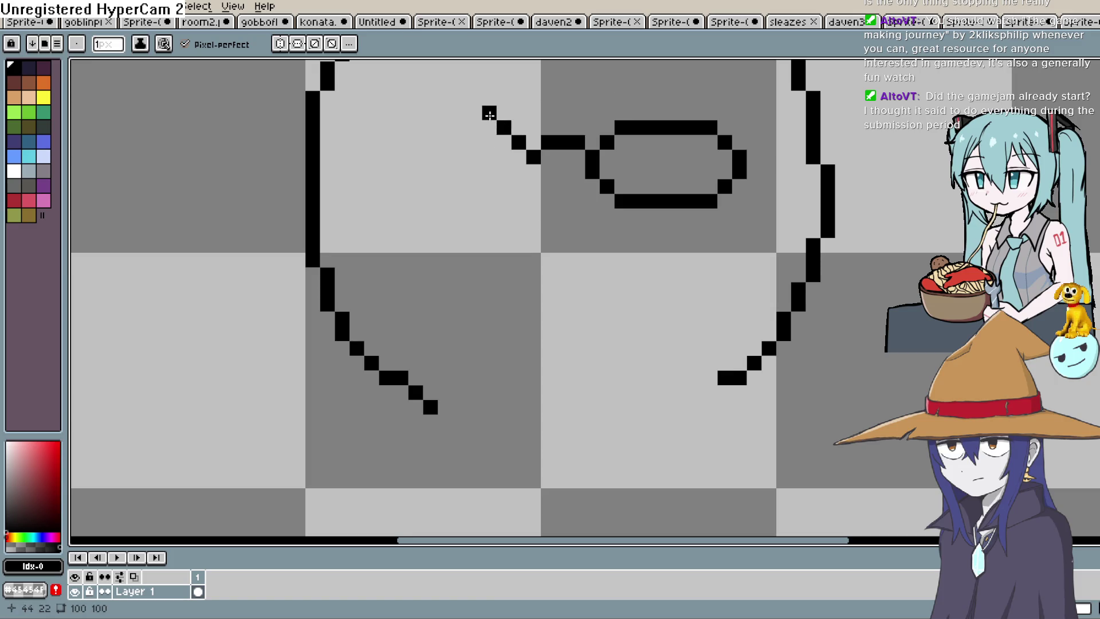
- Redraw the left lens's top, outer and lower edges and join it to the bridge
mouse_move(485, 112)
mouse_down()
mouse_move(412, 112)
mouse_move(374, 128)
mouse_move(375, 169)
mouse_up()
key(ctrl+z)
key(ctrl+z)
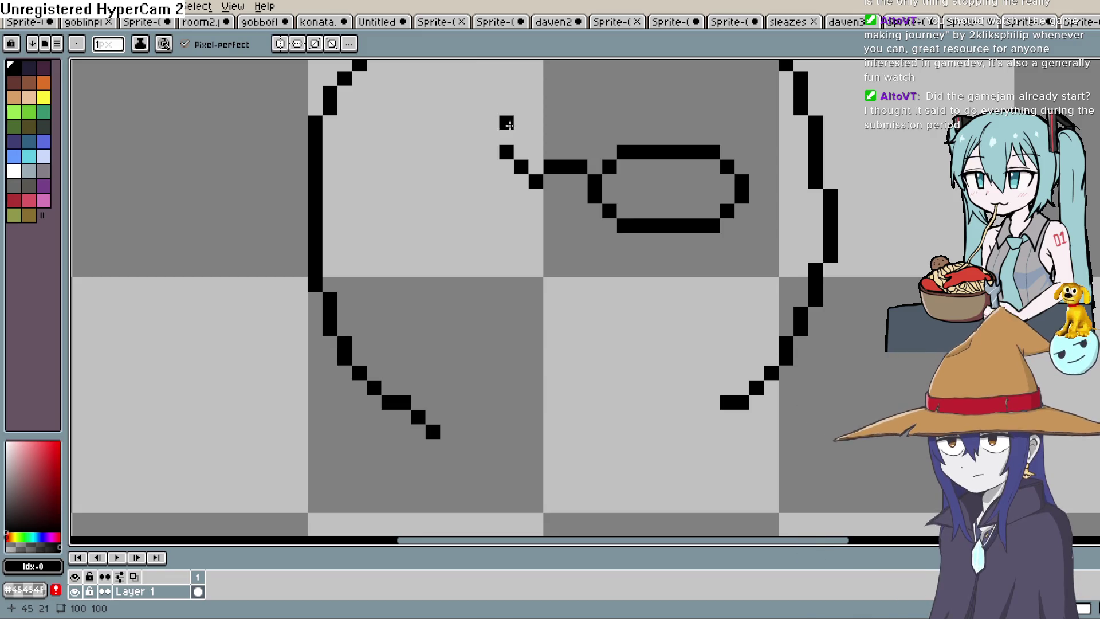
mouse_move(496, 155)
mouse_down()
mouse_move(432, 150)
mouse_move(412, 186)
mouse_up()
click(414, 191)
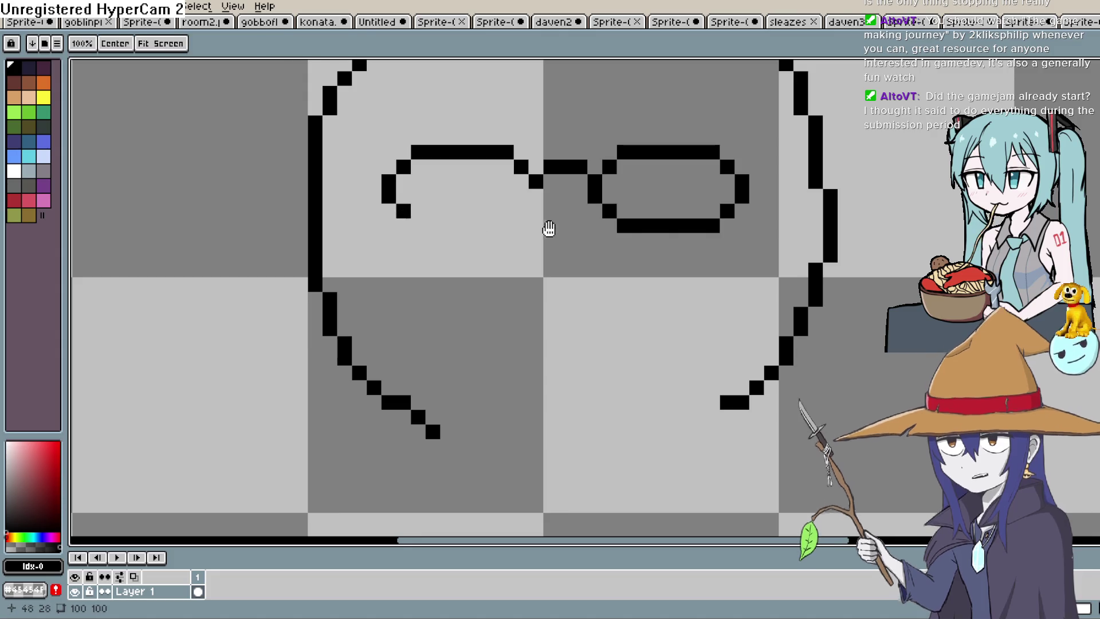
drag(543, 229, 556, 180)
click(434, 177)
drag(434, 176, 512, 172)
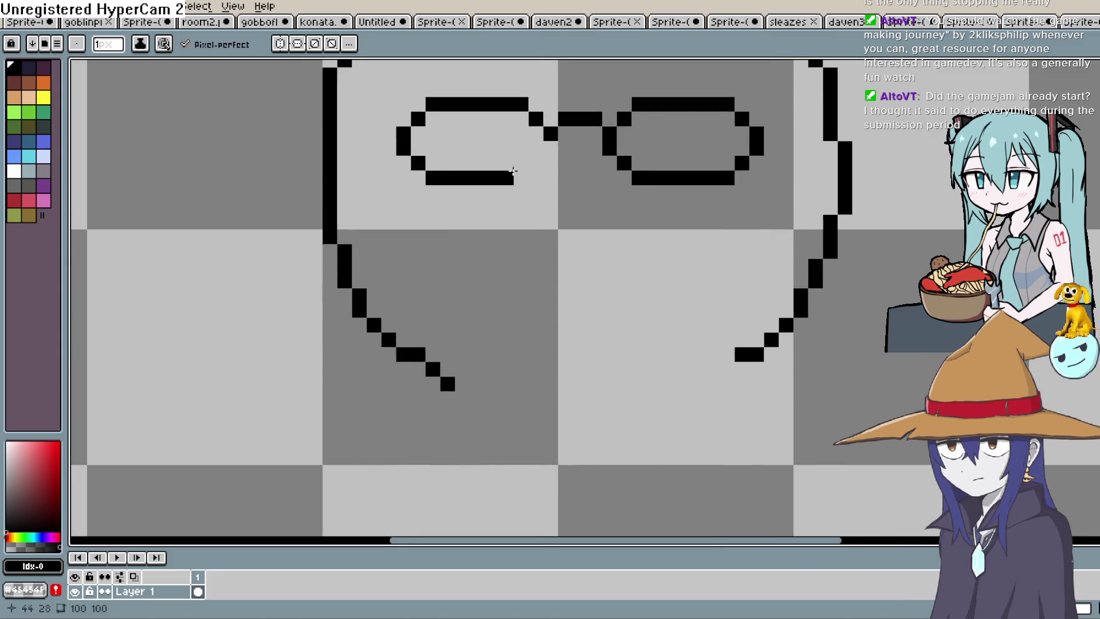
click(520, 177)
click(531, 164)
click(545, 153)
- Draw a nose line, a smile and a chin line beneath the glasses
scroll(627, 190, up, 3)
scroll(627, 189, right, 3)
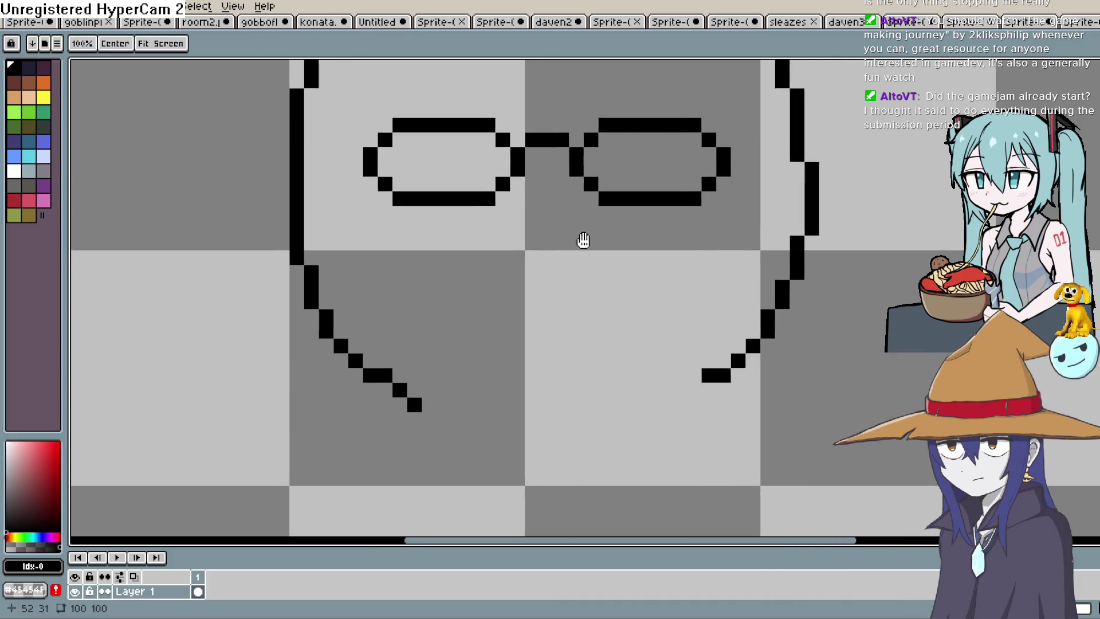
scroll(424, 292, down, 2)
scroll(424, 292, left, 1)
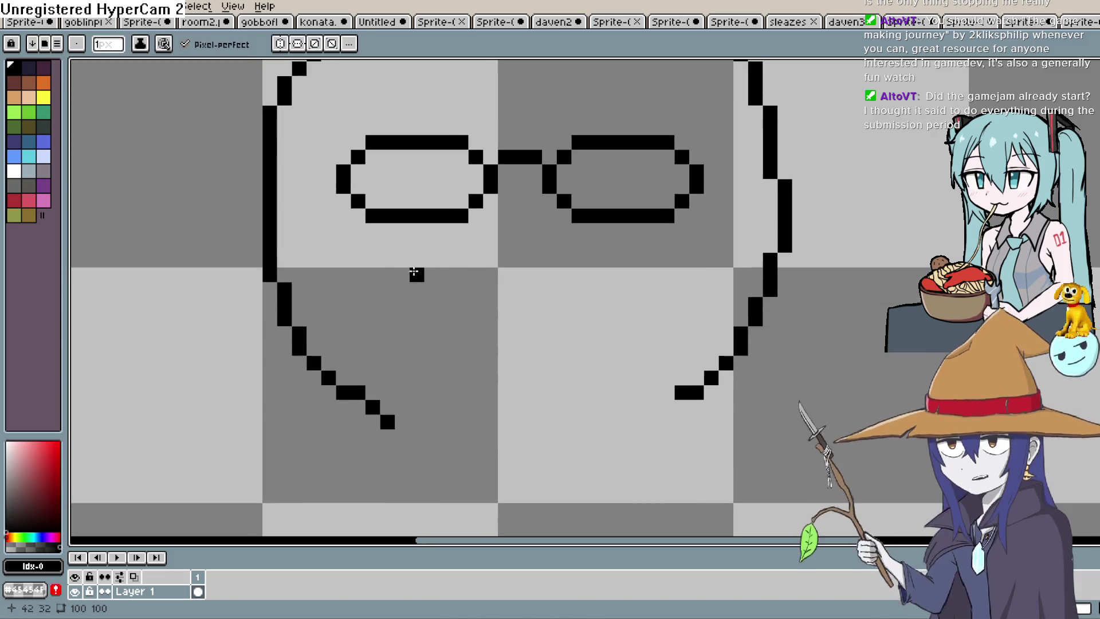
drag(402, 275, 564, 256)
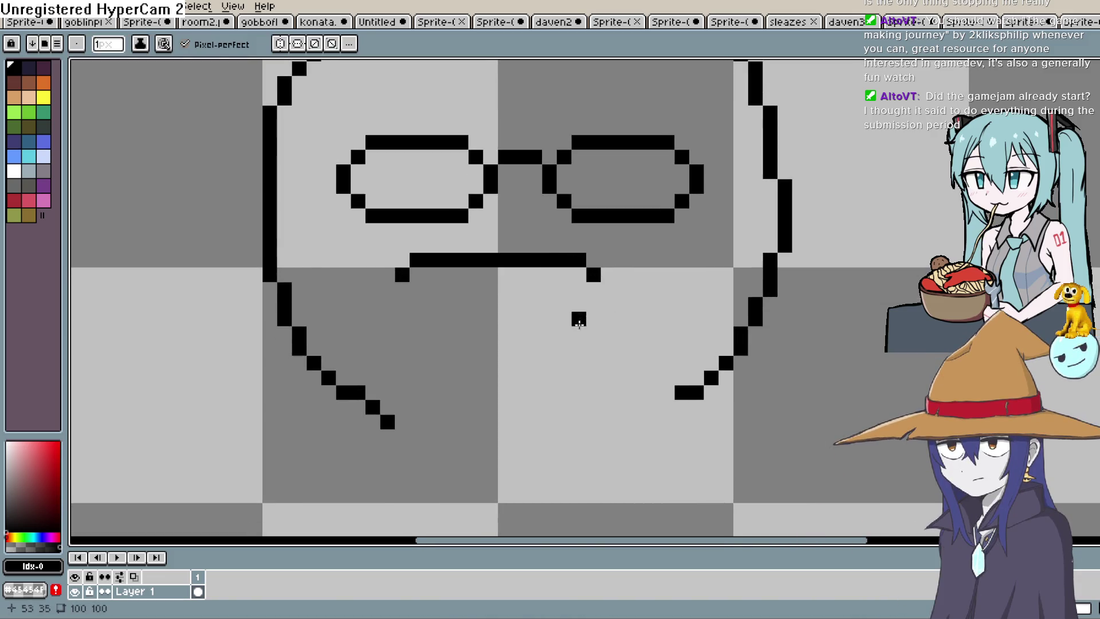
drag(581, 320, 440, 334)
drag(547, 376, 491, 422)
scroll(573, 343, down, 2)
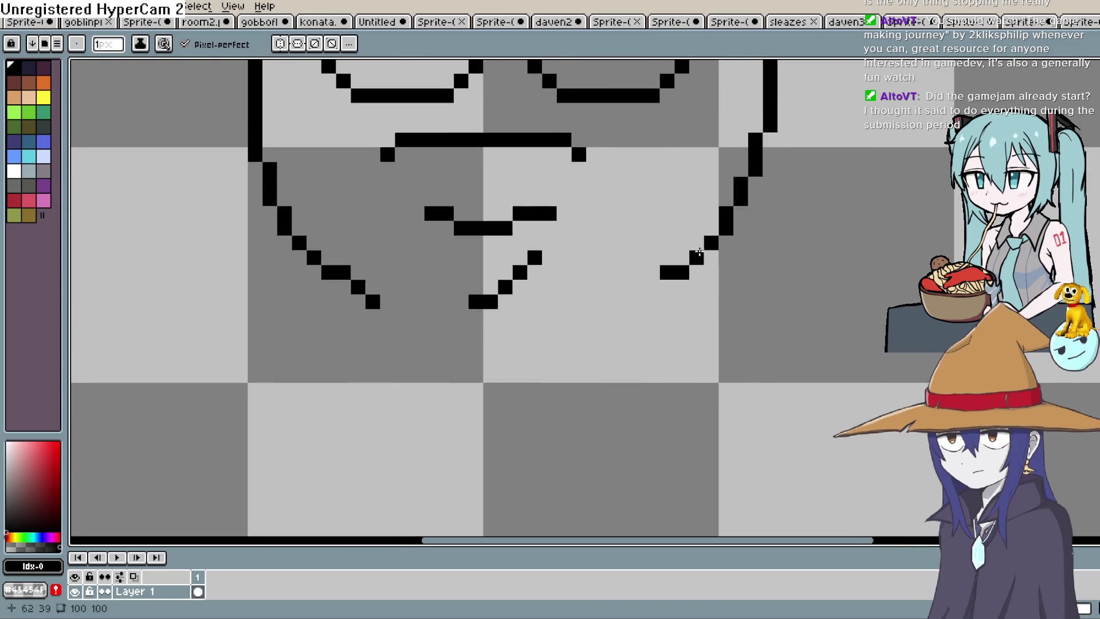
scroll(633, 271, down, 1)
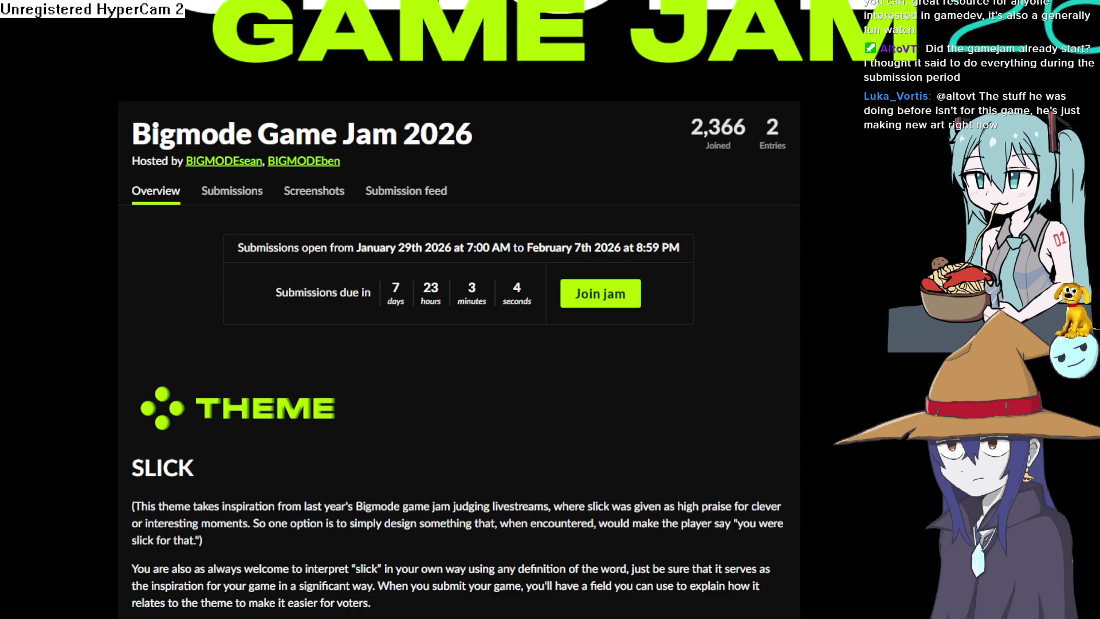
- Read through the Bigmode Game Jam 2026 Theme and Rules sections, then return to Aseprite
scroll(389, 407, down, 8)
scroll(389, 405, up, 6)
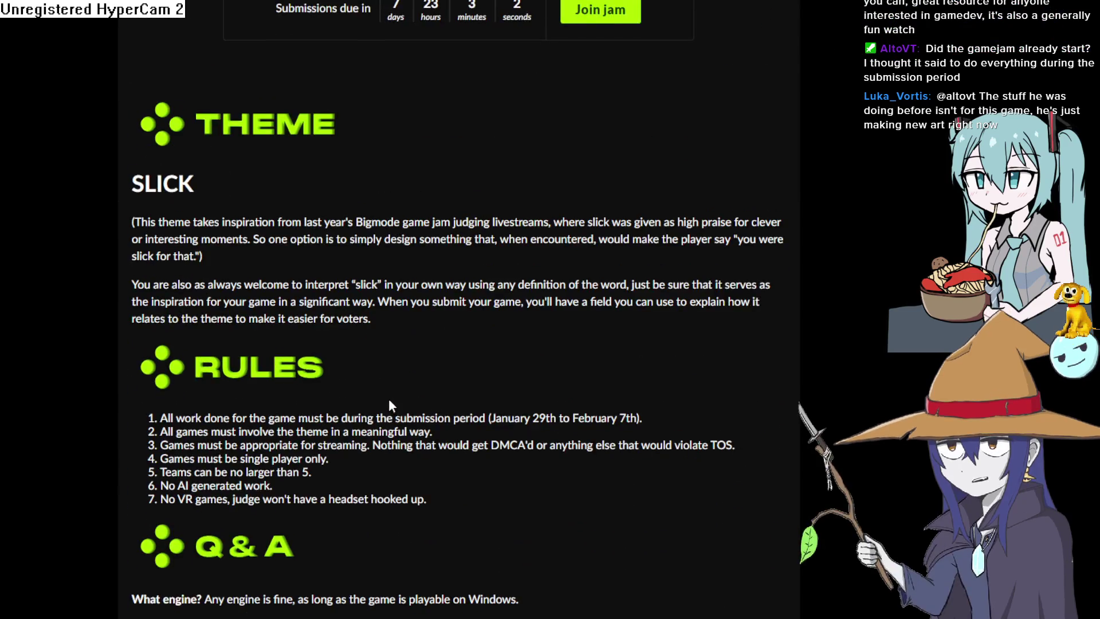
scroll(389, 401, up, 2)
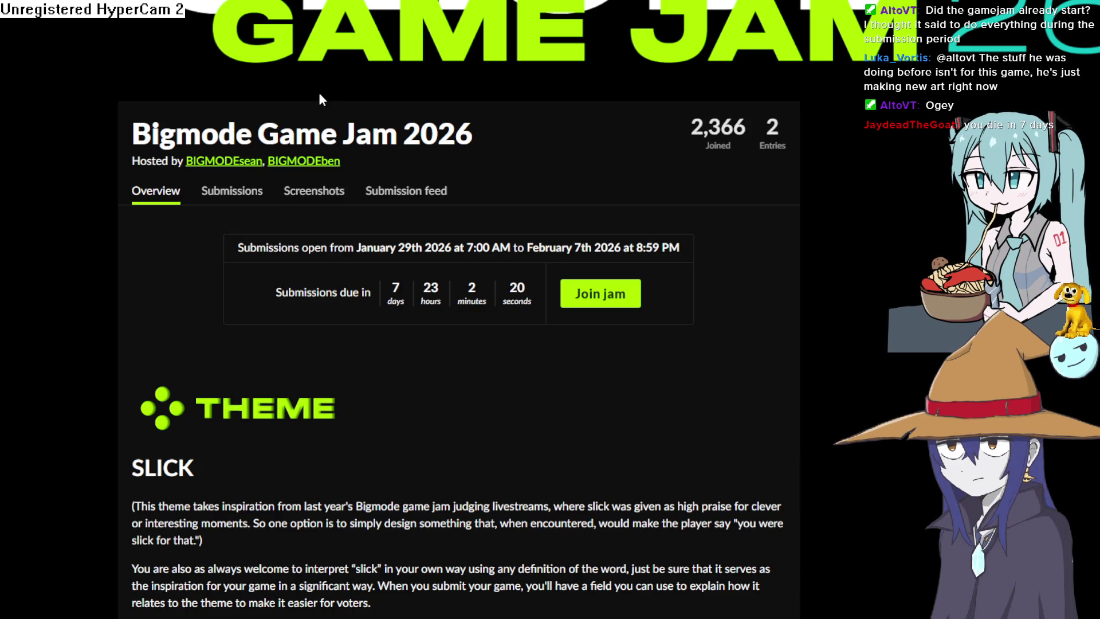
scroll(331, 78, up, 3)
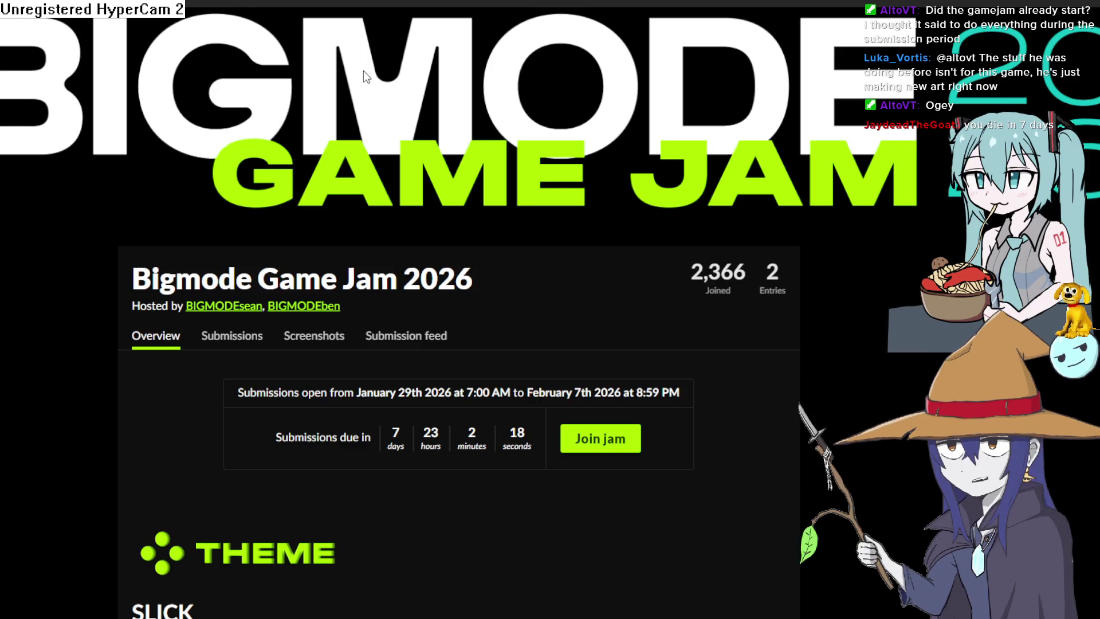
scroll(363, 70, down, 3)
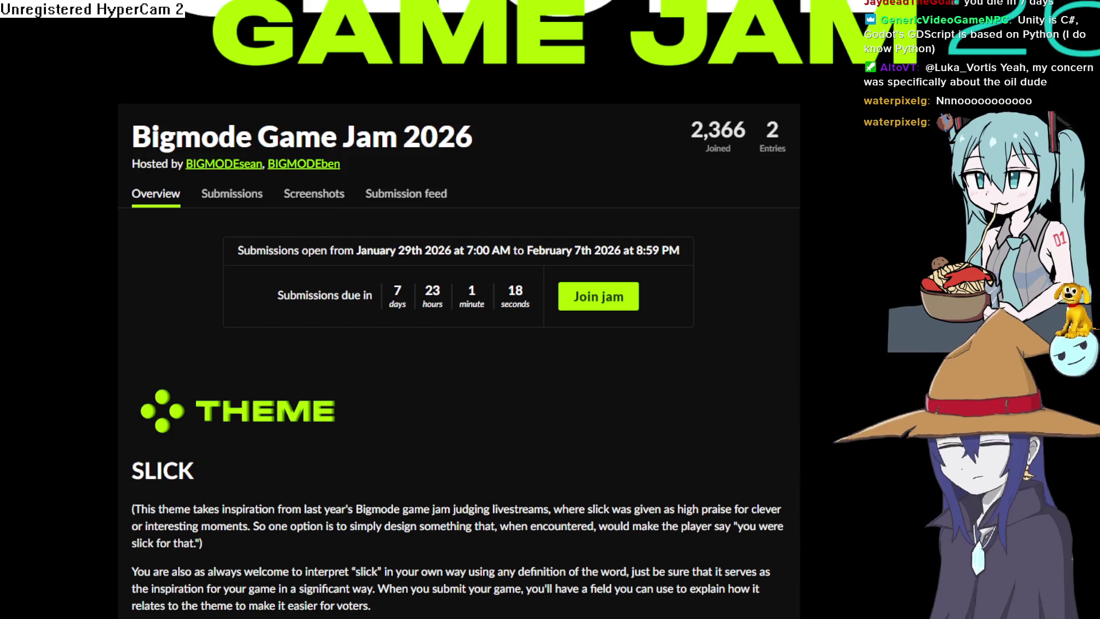
scroll(837, 447, up, 2)
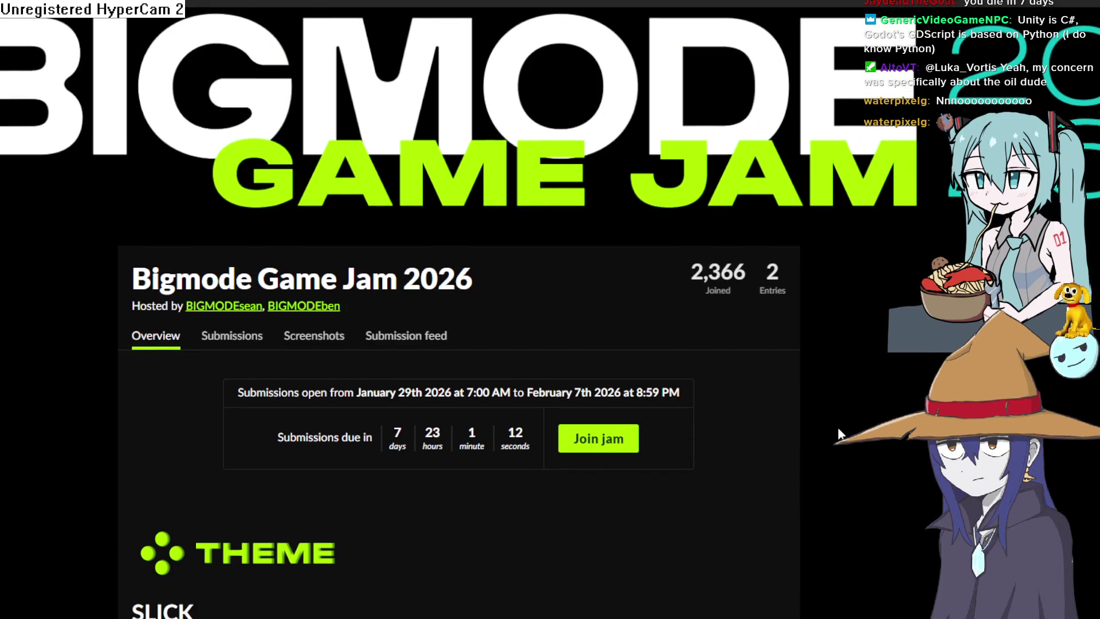
scroll(840, 434, down, 4)
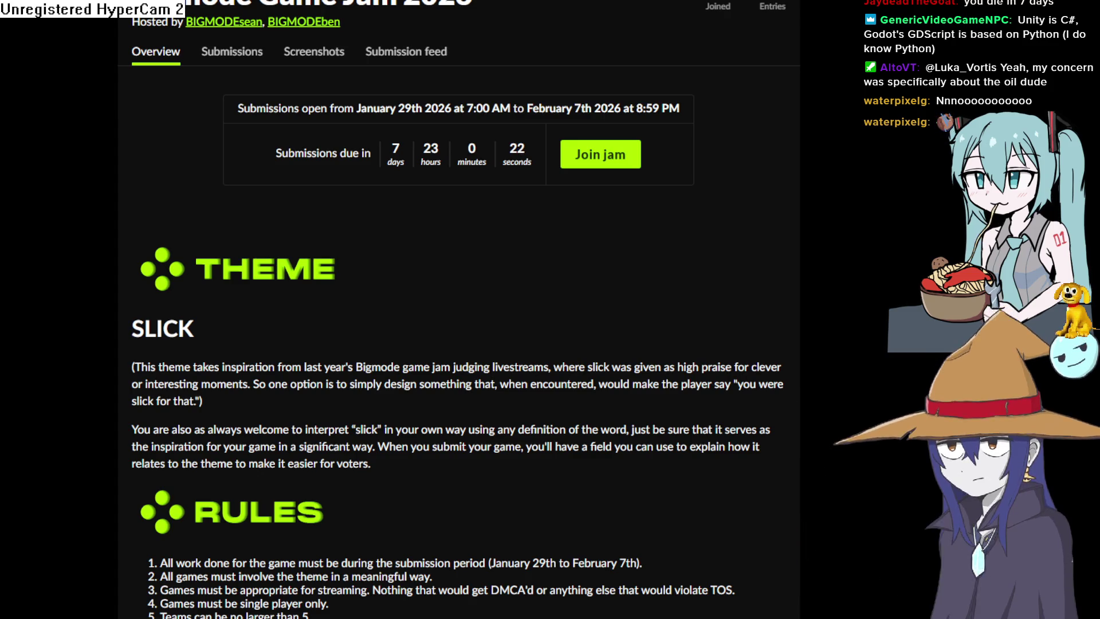
scroll(458, 309, up, 2)
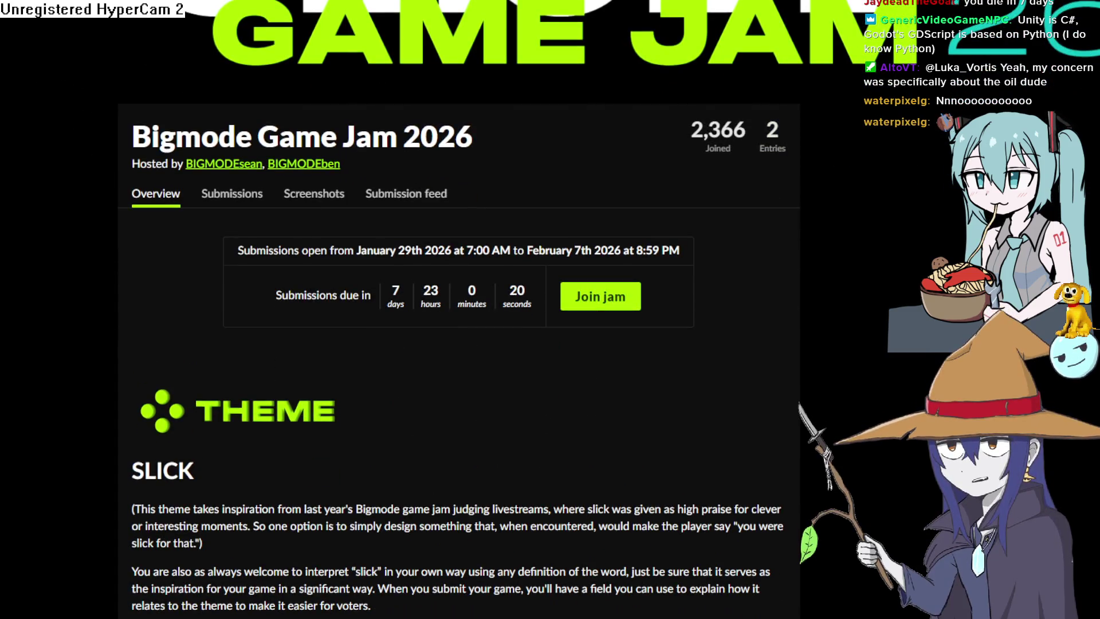
key(alt+Tab)
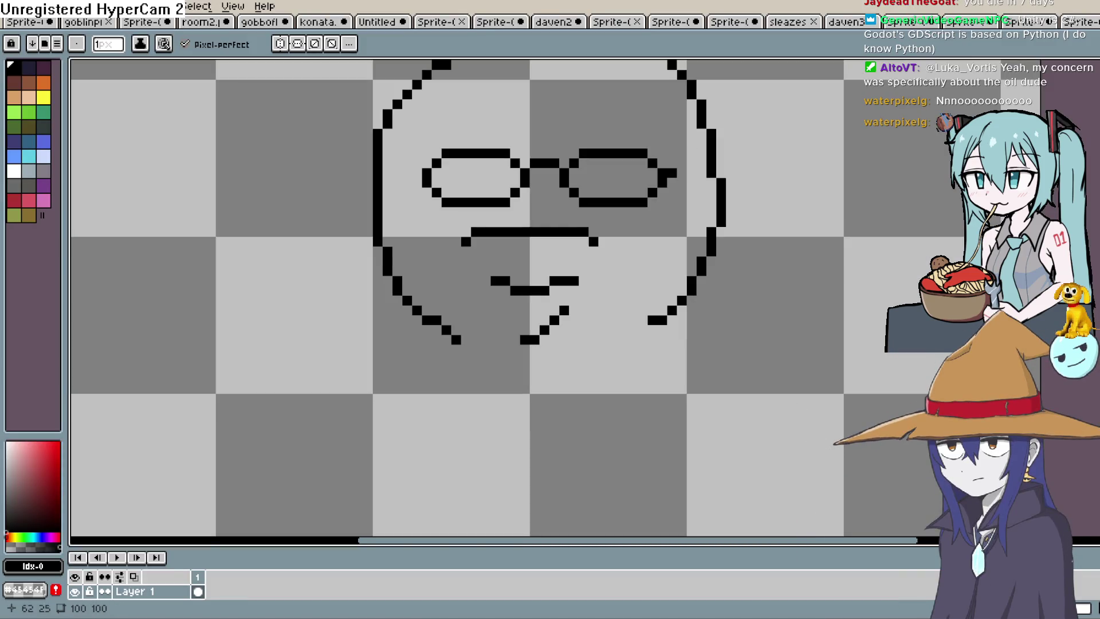
- Connect both glasses arms to the head and draw the shoulders and arms with hands
drag(676, 173, 711, 173)
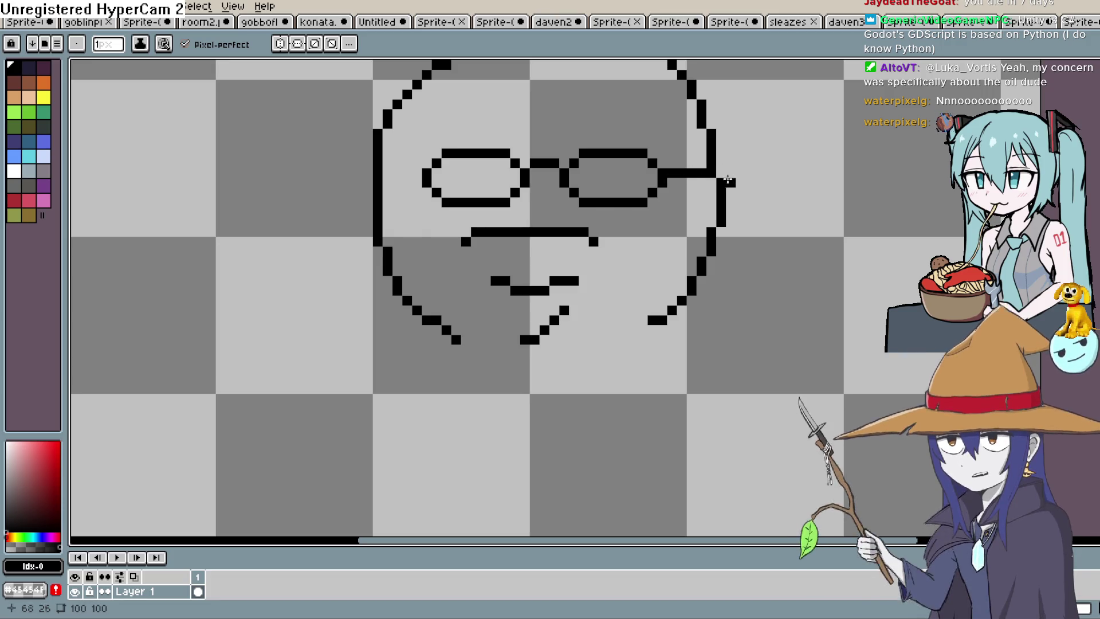
drag(427, 172, 383, 172)
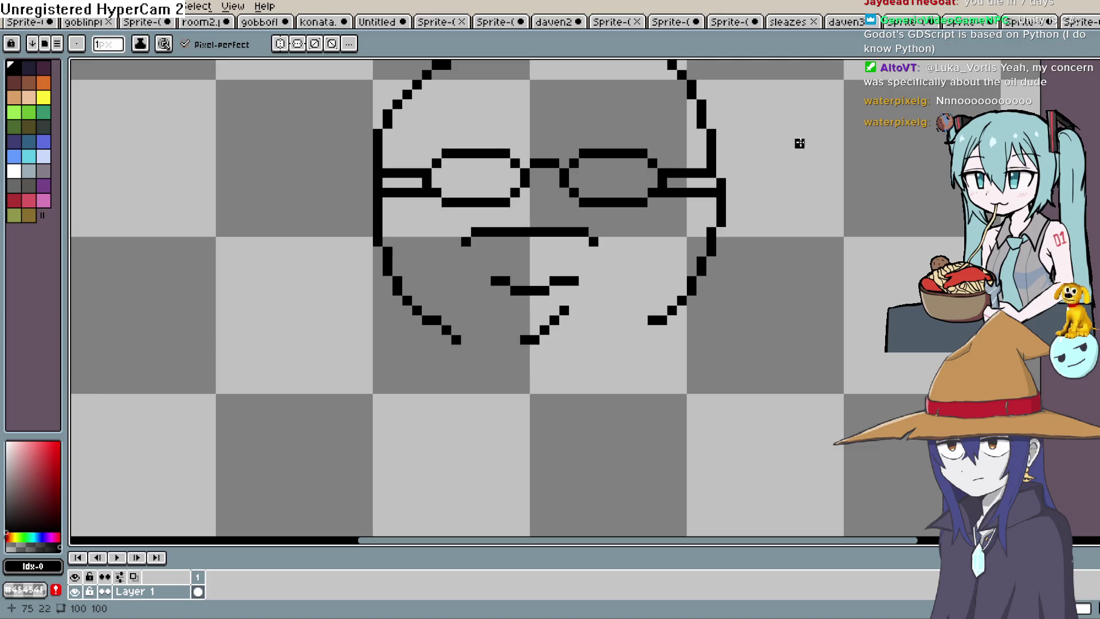
scroll(631, 217, down, 3)
mouse_move(652, 234)
mouse_down()
mouse_move(798, 253)
mouse_move(836, 314)
mouse_up()
mouse_move(395, 241)
mouse_down()
mouse_move(227, 343)
mouse_move(195, 395)
mouse_move(250, 430)
mouse_move(281, 350)
mouse_move(401, 302)
mouse_up()
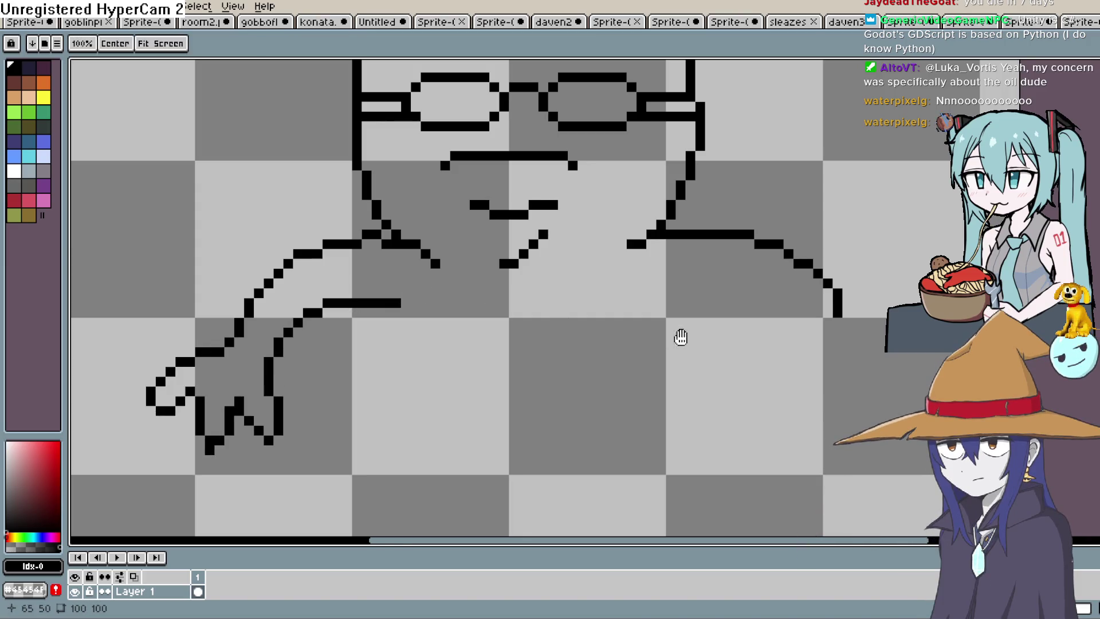
drag(668, 332, 605, 288)
drag(775, 272, 835, 309)
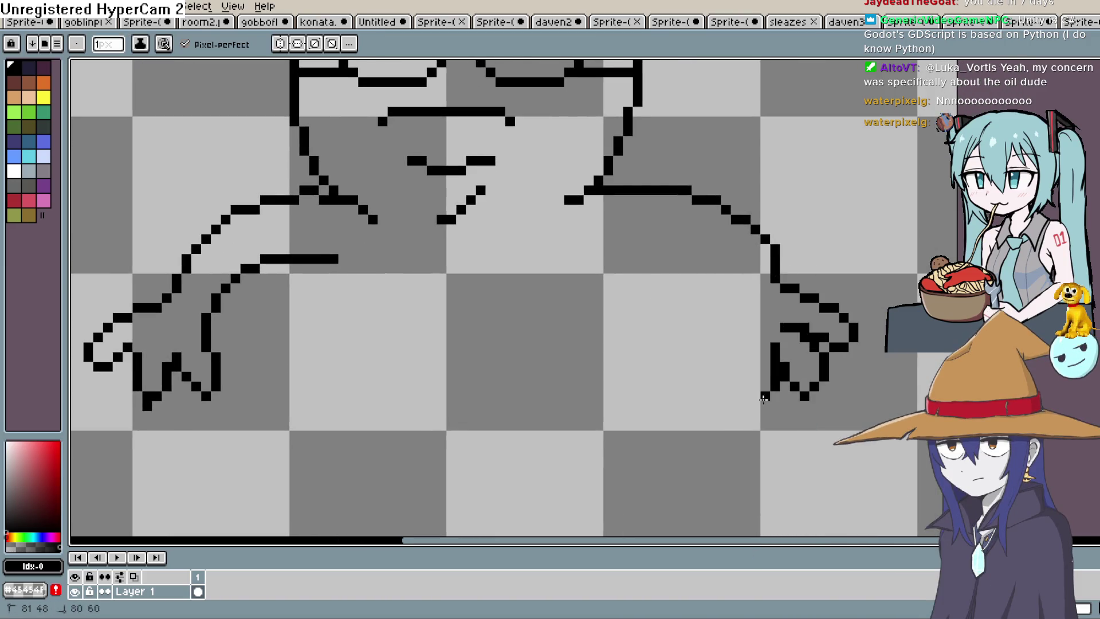
drag(766, 397, 723, 327)
key(ctrl+z)
key(ctrl+z)
key(ctrl+z)
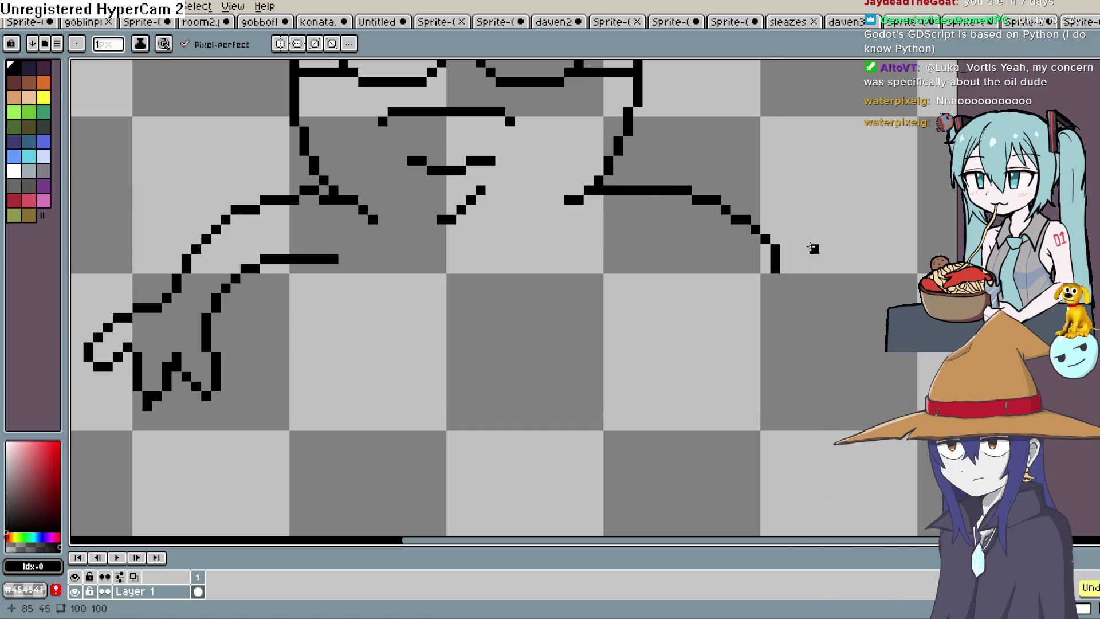
drag(776, 281, 825, 317)
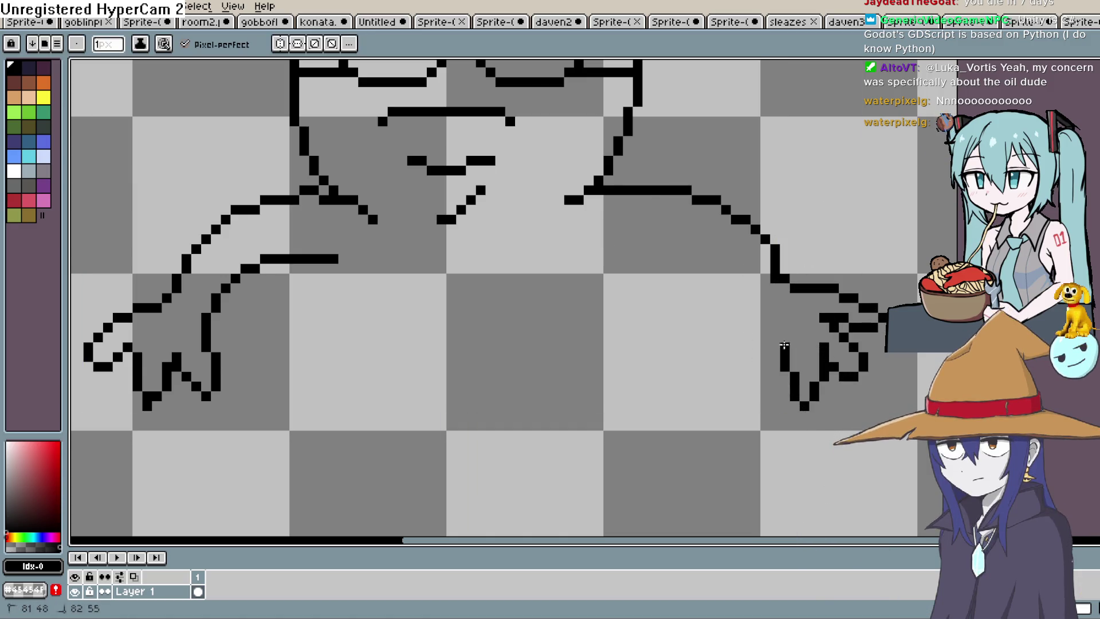
drag(715, 267, 555, 241)
- Draw the torso, hips and spread legs, then centre the whole figure in view
drag(660, 372, 665, 273)
mouse_move(580, 172)
mouse_down()
mouse_move(573, 357)
mouse_move(469, 346)
mouse_move(483, 385)
mouse_up()
click(590, 308)
mouse_move(579, 383)
mouse_down()
mouse_move(578, 330)
mouse_move(762, 430)
mouse_move(579, 388)
mouse_move(395, 375)
mouse_move(225, 484)
mouse_move(343, 384)
mouse_move(390, 228)
mouse_move(326, 119)
mouse_up()
drag(489, 170, 537, 317)
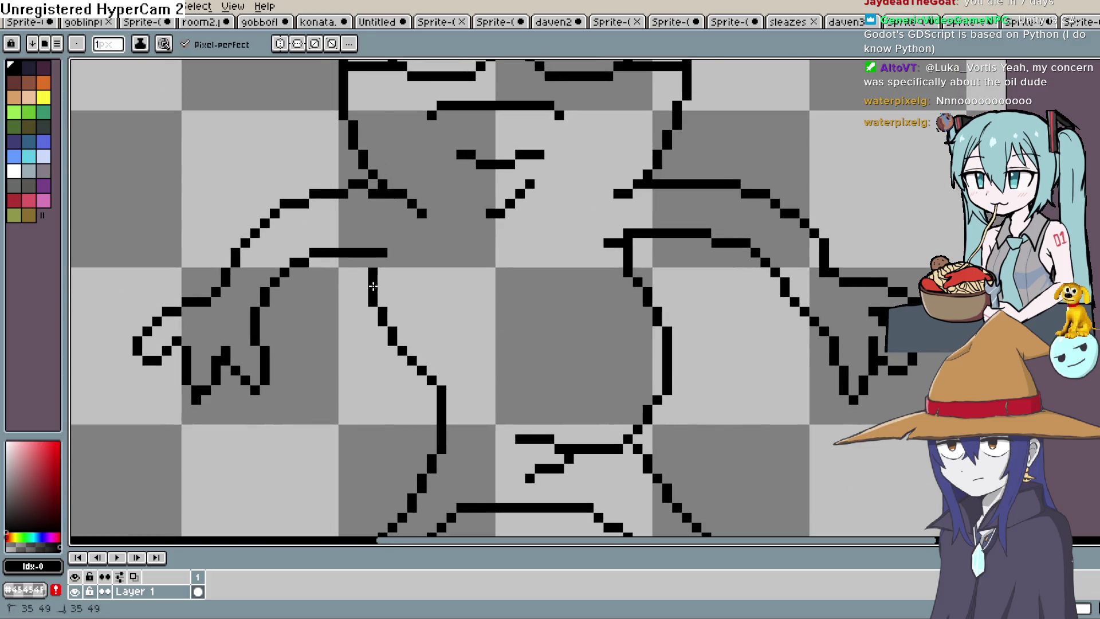
scroll(487, 246, down, 2)
scroll(551, 253, down, 1)
drag(523, 254, 587, 210)
scroll(563, 230, up, 1)
key(space)
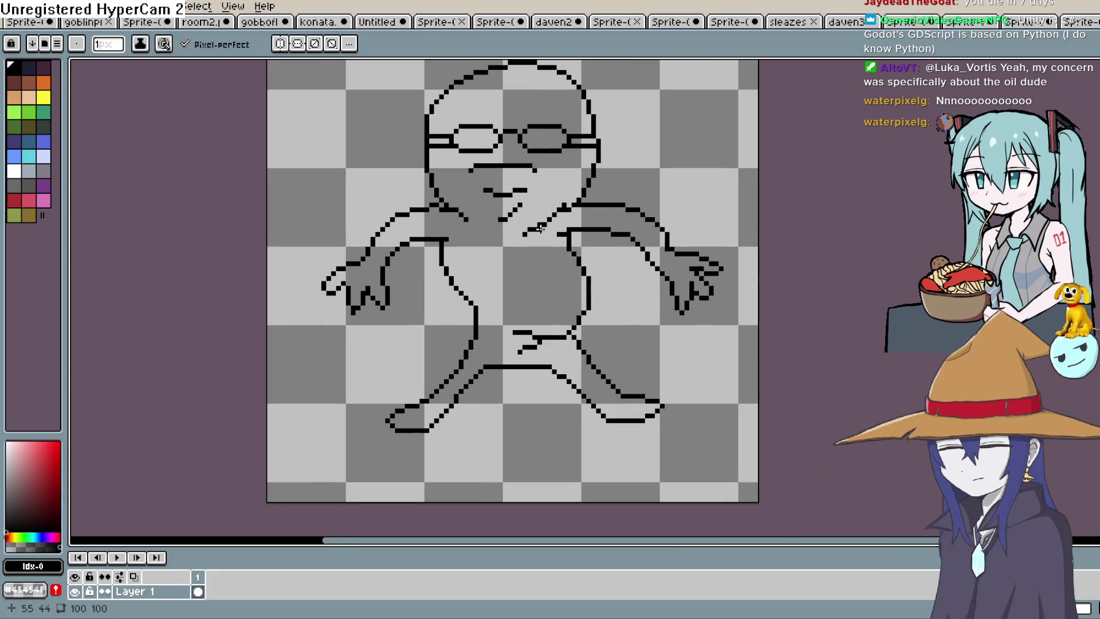
click(557, 304)
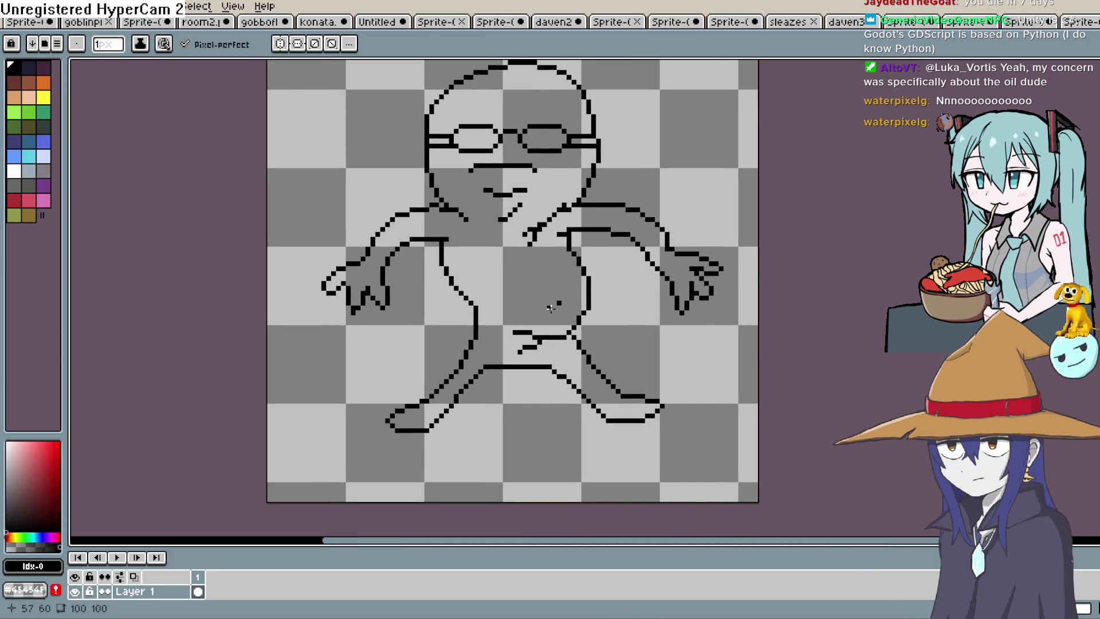
drag(559, 312, 564, 340)
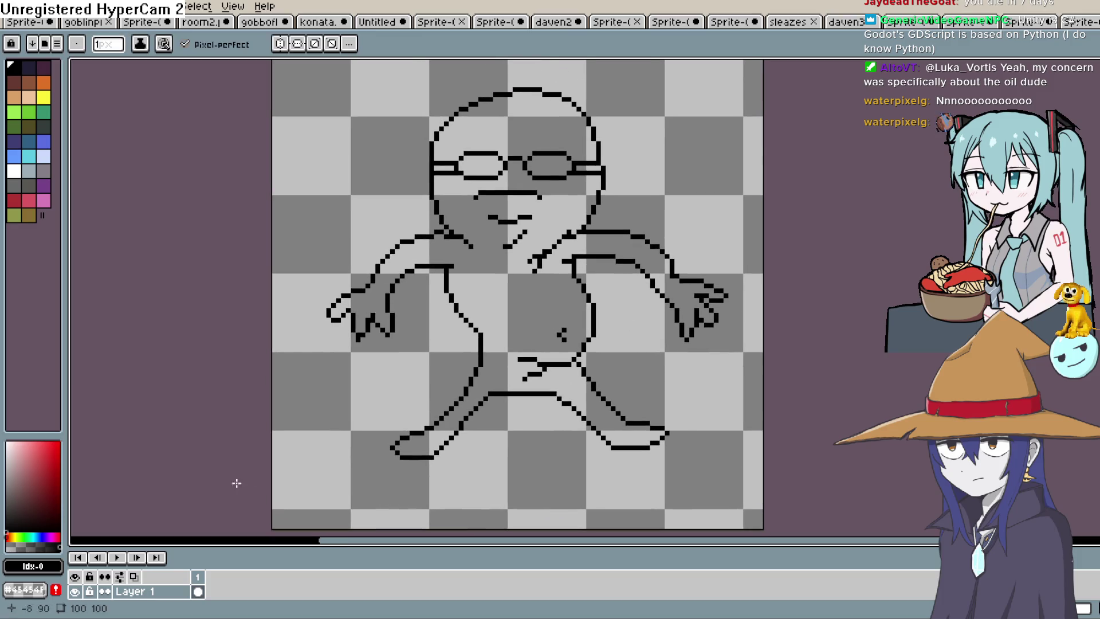
mouse_move(674, 164)
mouse_down()
mouse_move(695, 172)
mouse_move(663, 174)
mouse_move(663, 186)
mouse_up()
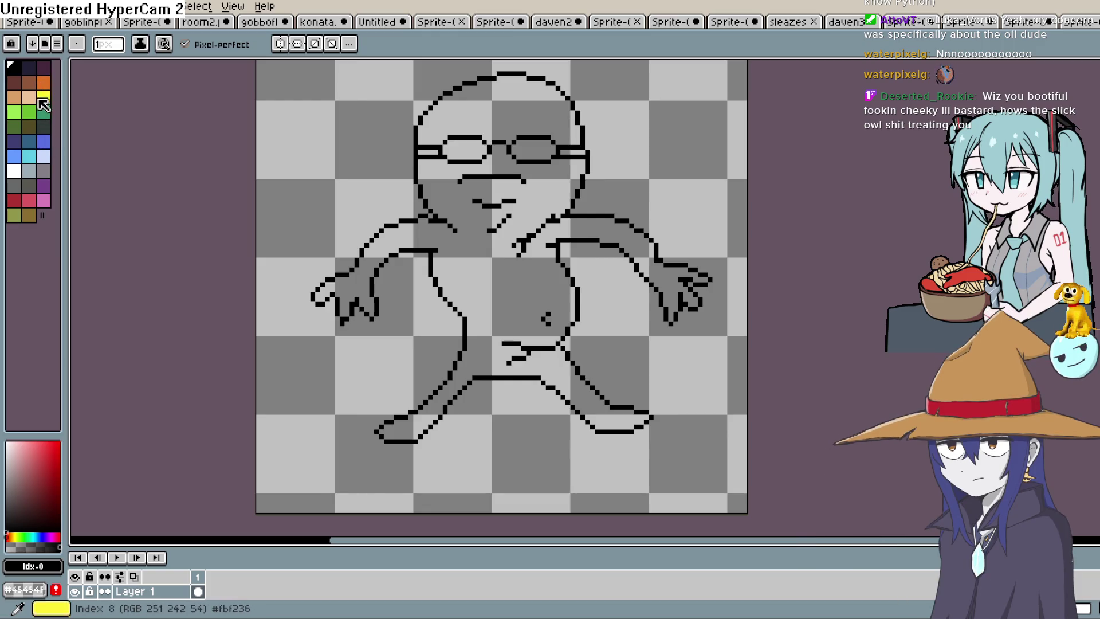
- Choose a light pink and bucket-fill the figure's body and the top of the head
click(14, 442)
click(15, 536)
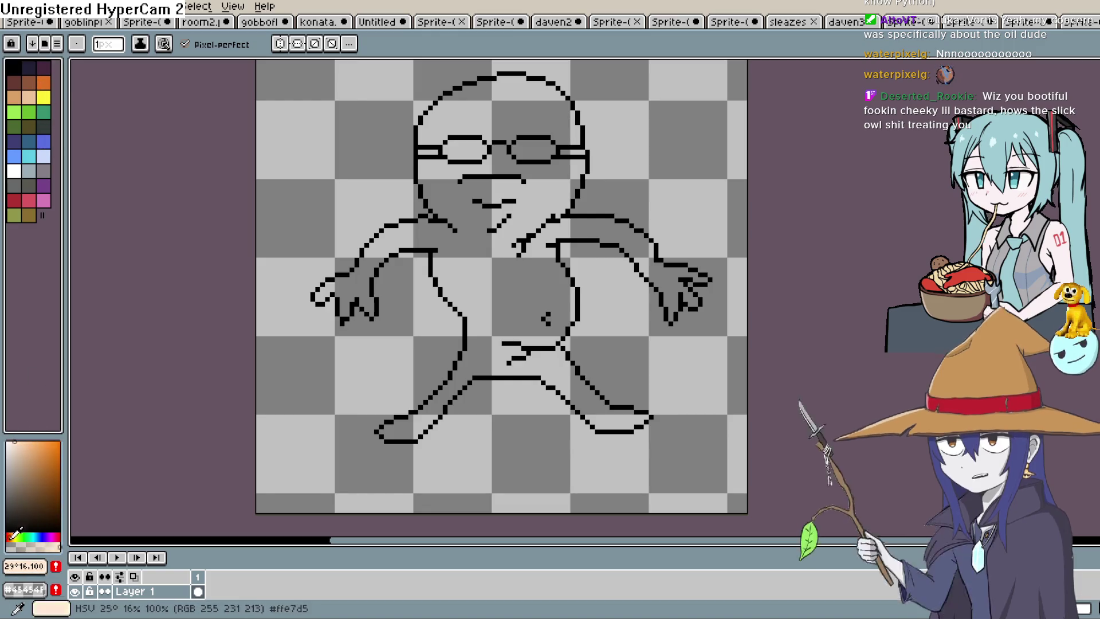
click(53, 537)
click(16, 455)
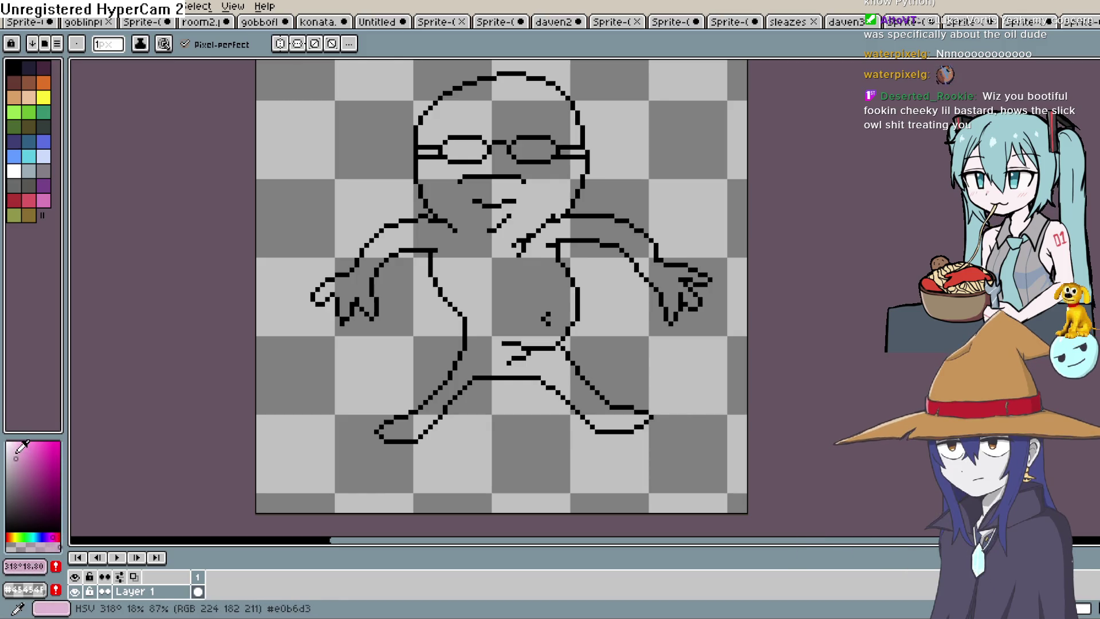
key(g)
click(526, 292)
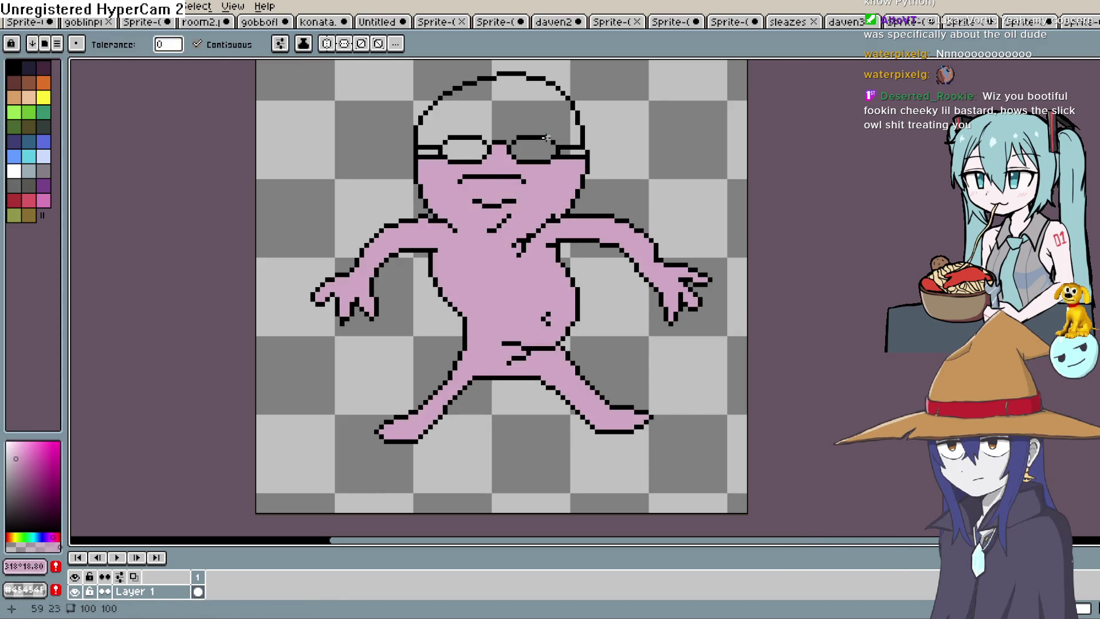
click(560, 127)
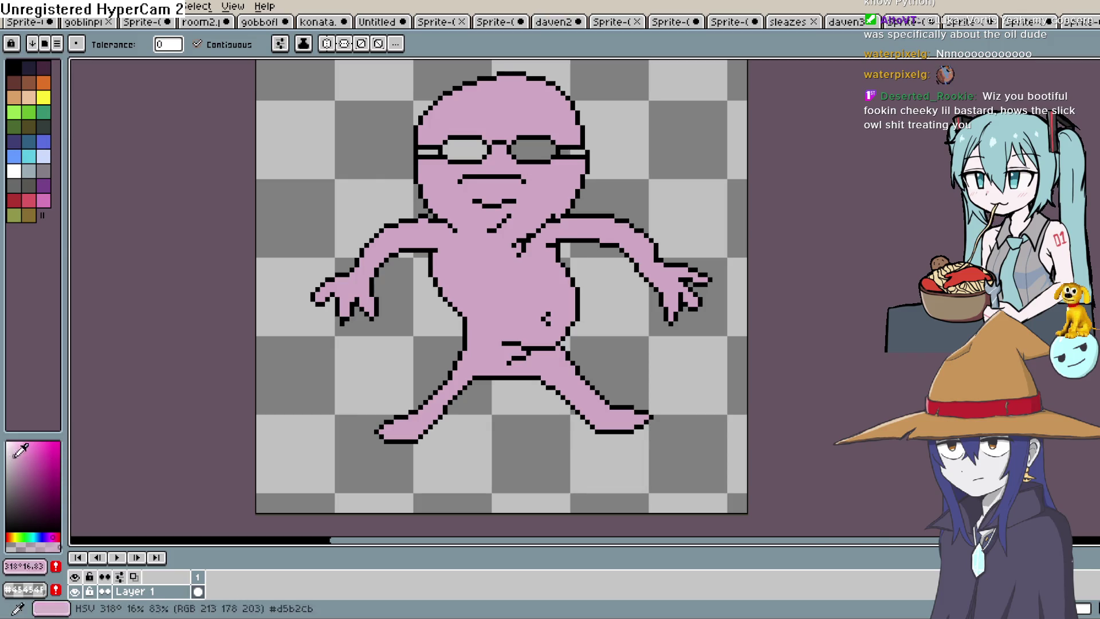
click(6, 480)
click(468, 149)
click(540, 145)
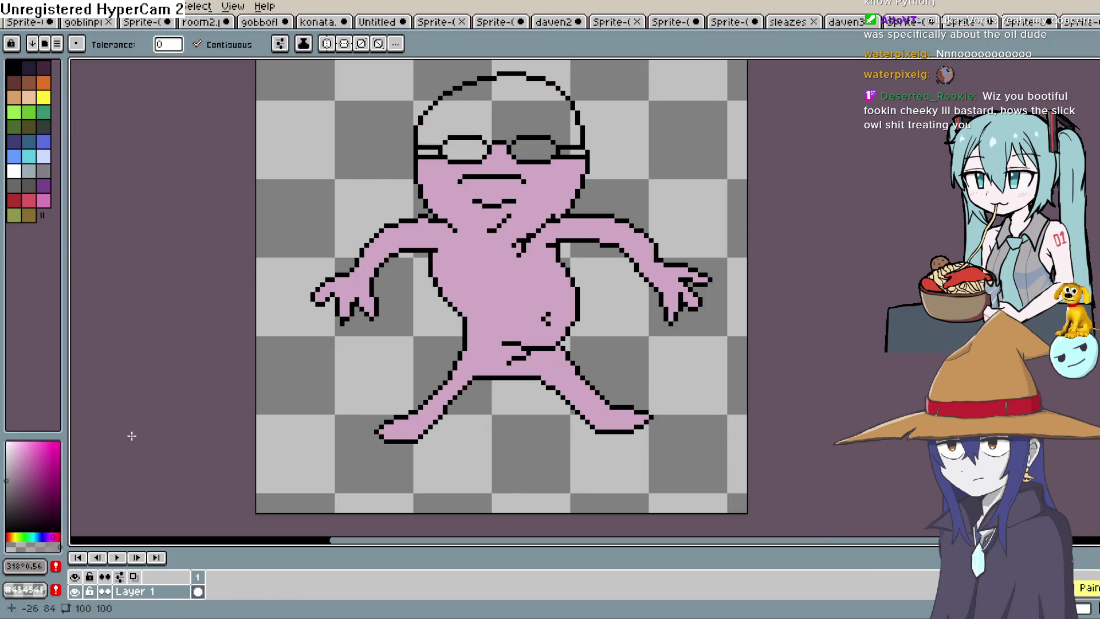
click(516, 121)
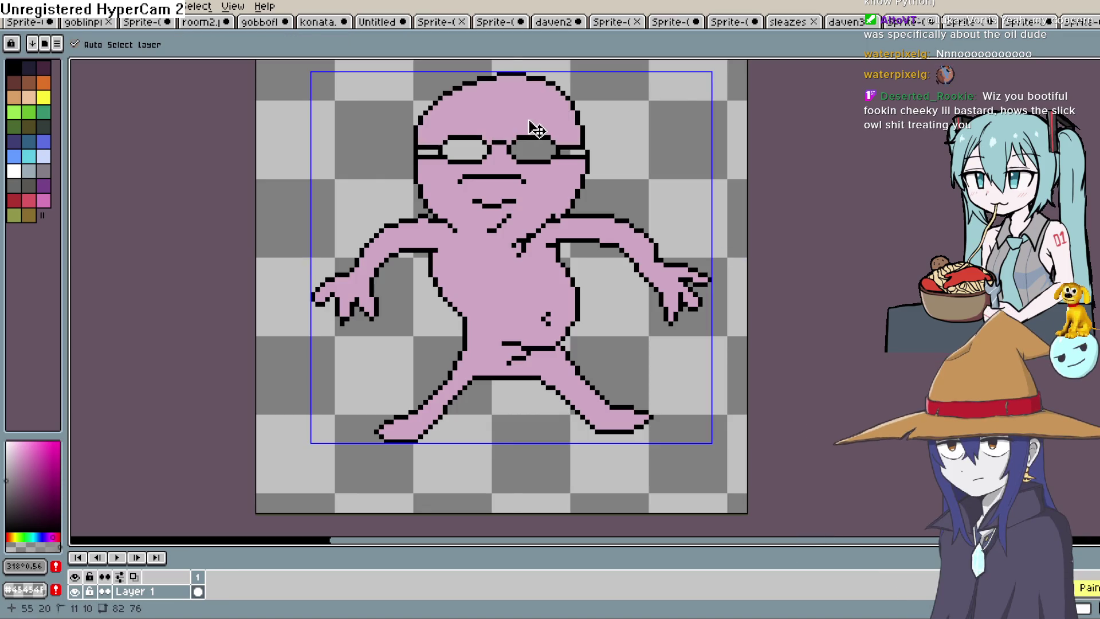
- Fill both glasses lenses with a dark blue, then select white for lens glints
click(39, 537)
click(33, 488)
click(29, 490)
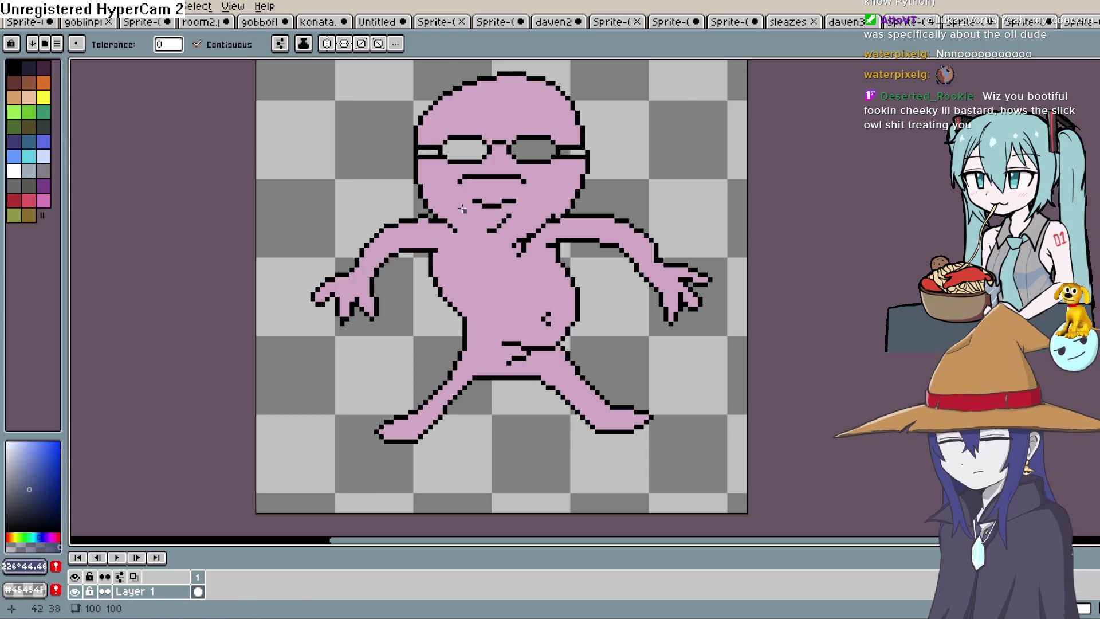
click(532, 149)
click(465, 147)
drag(41, 458, 18, 504)
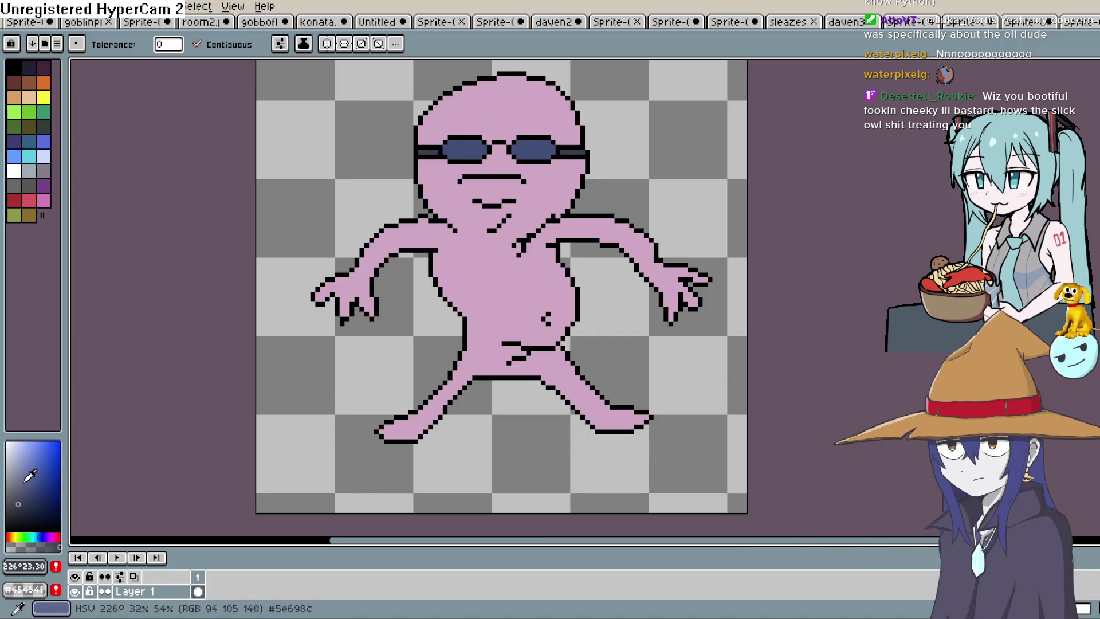
click(14, 171)
key(b)
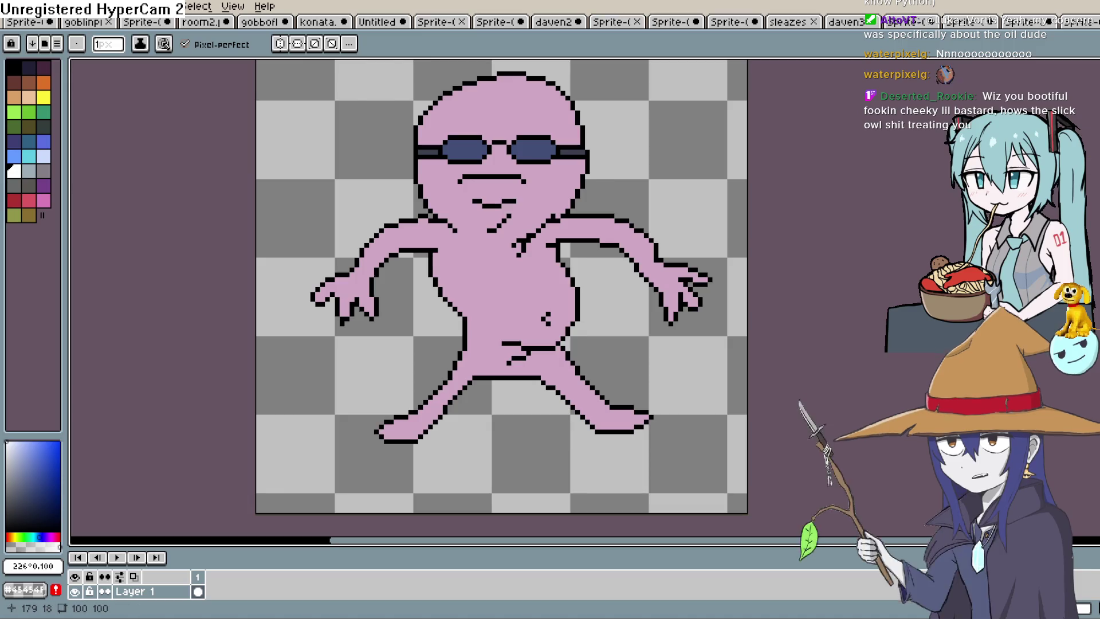
- Zoom in and draw a white diagonal glint across the sunglasses lens
mouse_move(584, 310)
mouse_down()
mouse_move(552, 393)
mouse_move(552, 381)
mouse_up()
scroll(585, 283, down, 1)
scroll(584, 285, up, 1)
scroll(583, 288, down, 1)
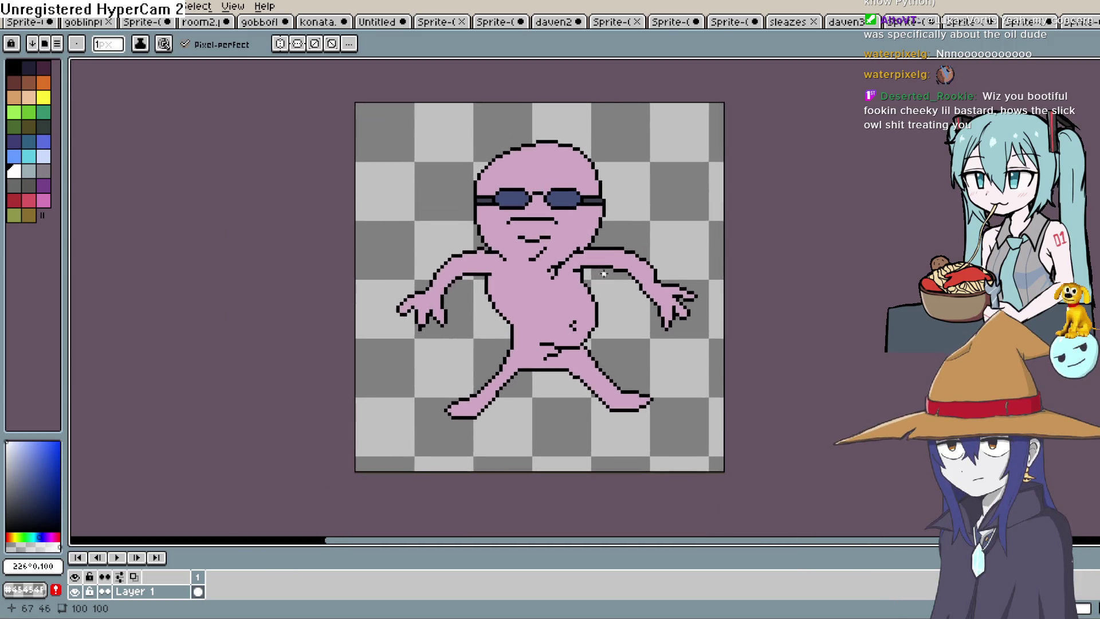
scroll(591, 148, up, 1)
scroll(669, 136, up, 1)
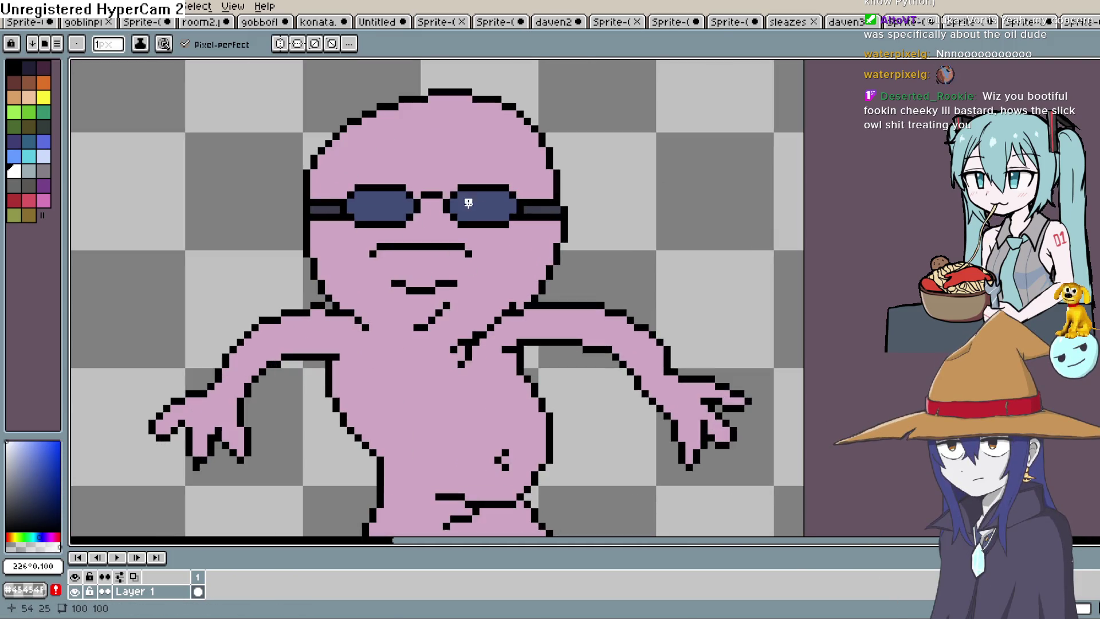
drag(483, 202, 497, 186)
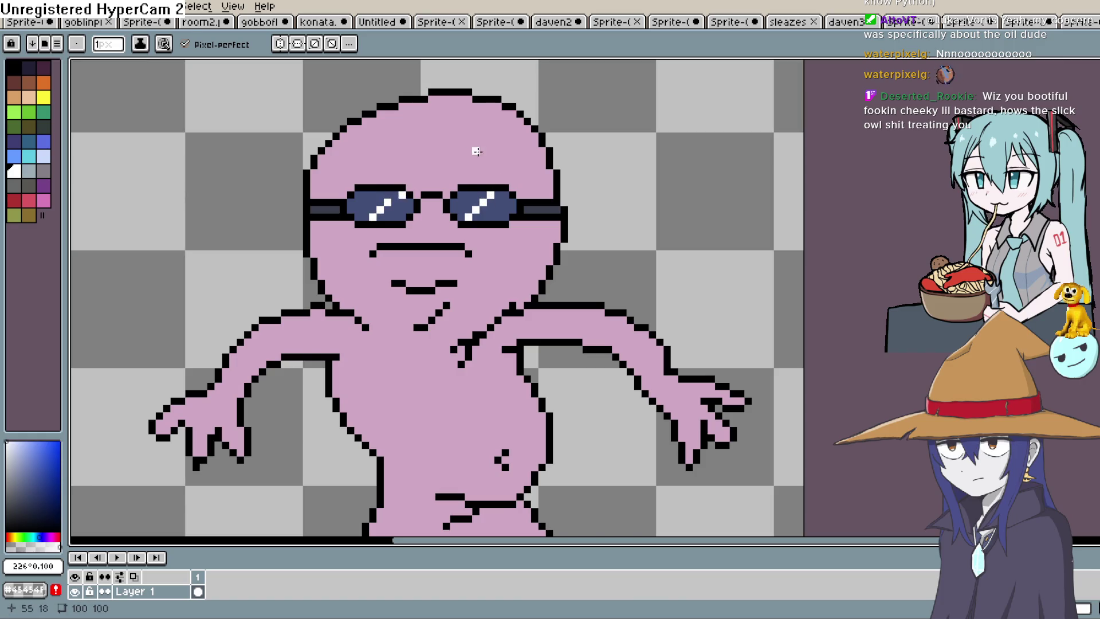
mouse_move(539, 200)
mouse_down()
mouse_move(539, 247)
mouse_move(560, 224)
mouse_up()
- Eyedrop black from the outline and fill in the glasses bridge pixels
key(i)
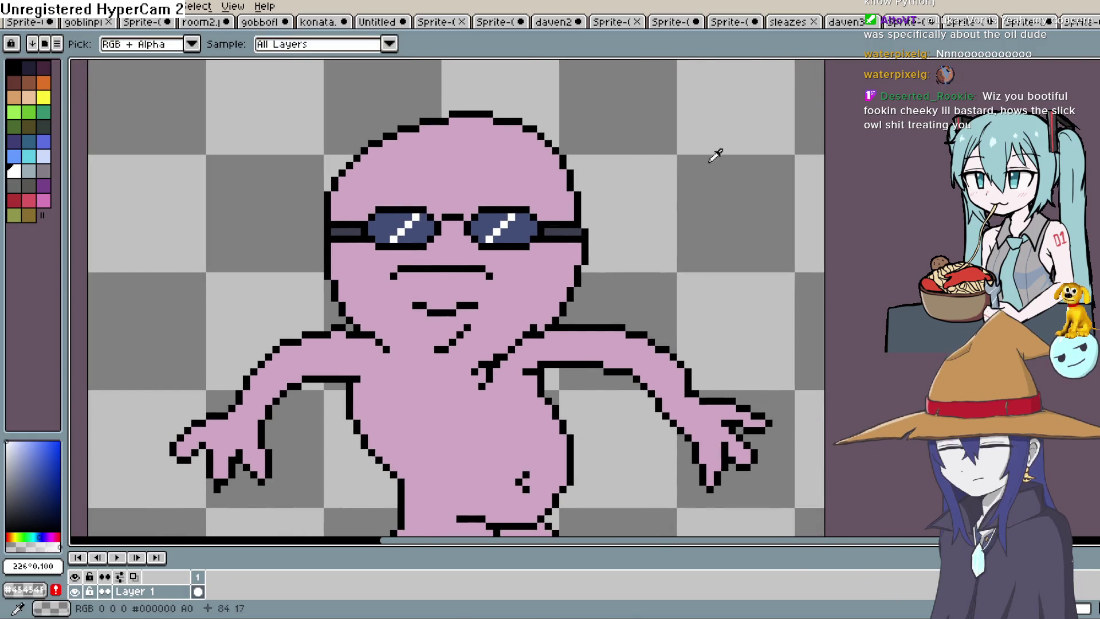
scroll(519, 201, up, 2)
click(404, 225)
key(b)
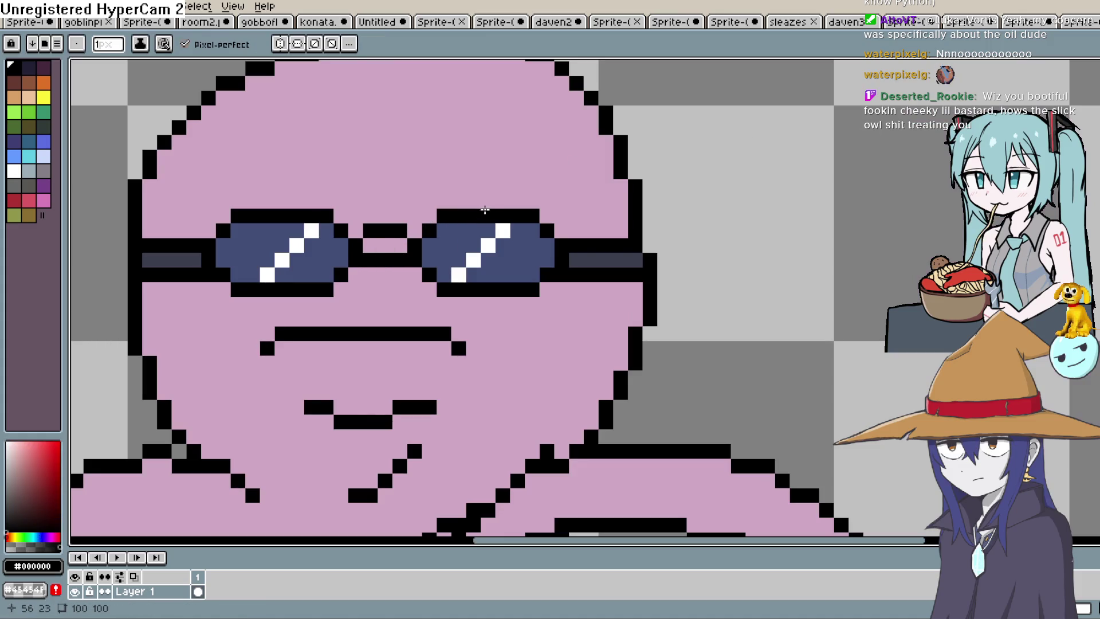
key(ctrl+z)
click(356, 229)
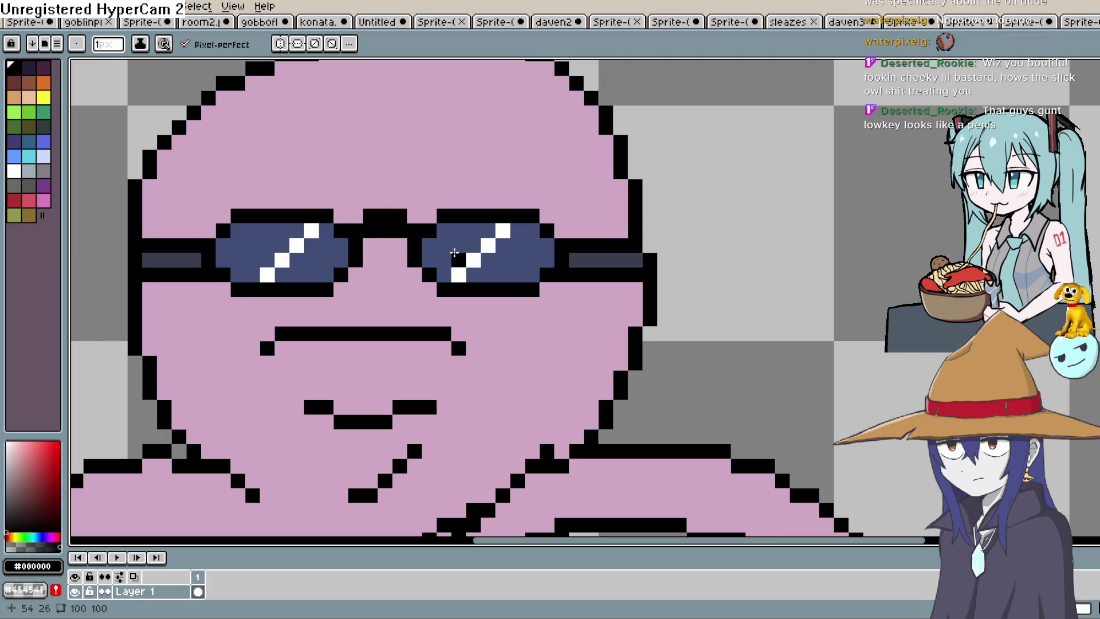
scroll(481, 263, down, 3)
click(480, 231)
key(ctrl+z)
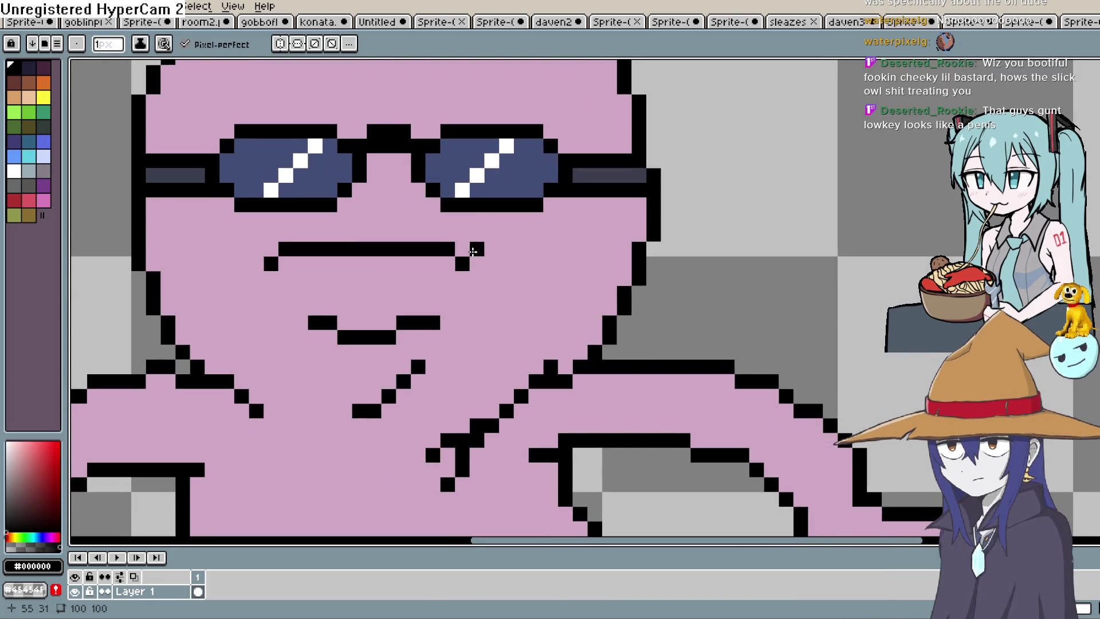
- Pick the pink skin colour, then bring up the Bigmode Game Jam 2026 page
key(space)
mouse_move(468, 288)
mouse_down()
mouse_move(452, 237)
mouse_move(508, 222)
mouse_move(542, 156)
mouse_up()
scroll(591, 317, down, 2)
scroll(590, 223, down, 4)
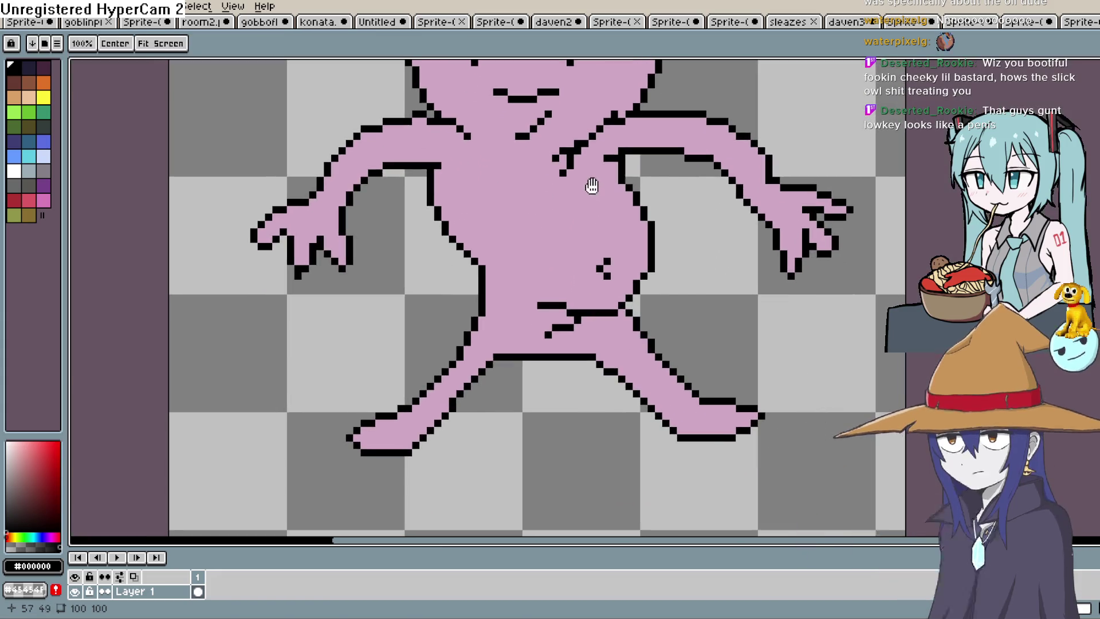
key(e)
alt+click(591, 224)
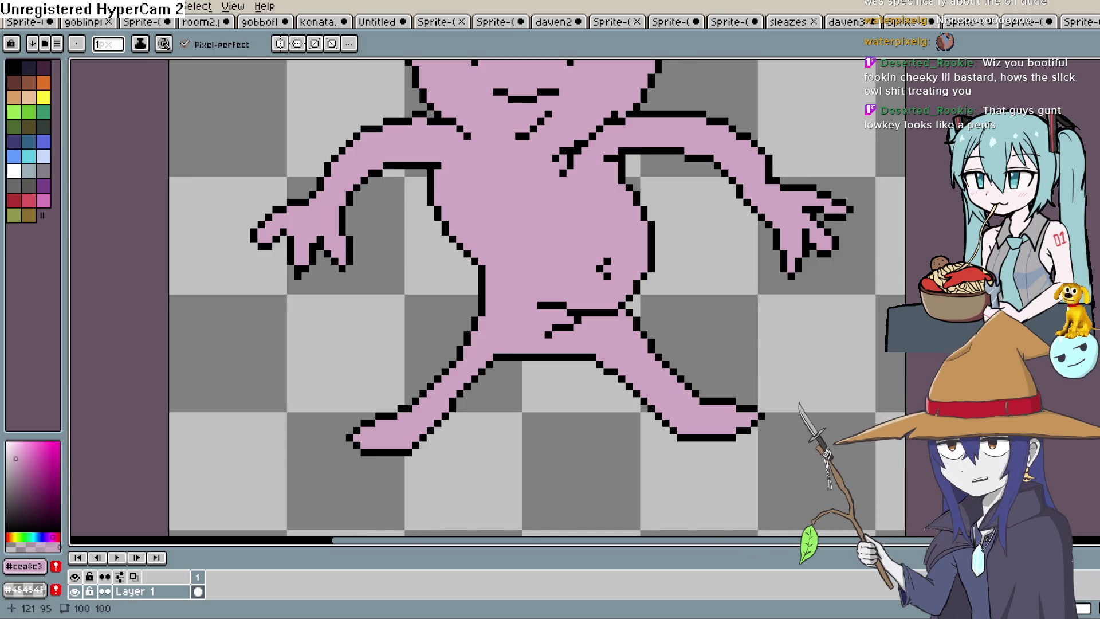
key(alt+Tab)
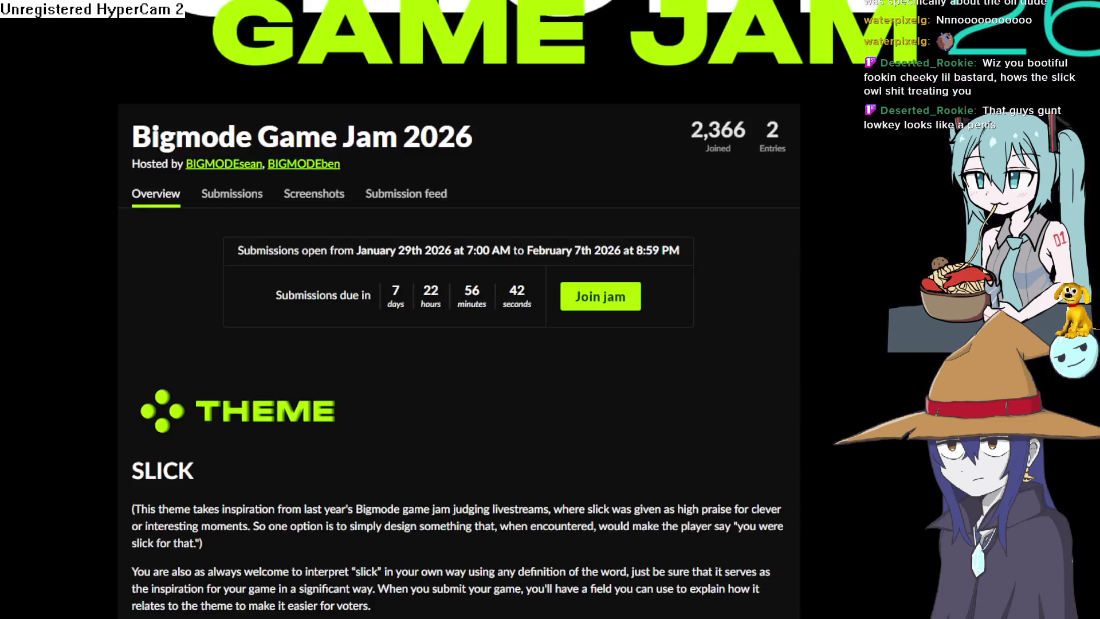
- Scroll down to the jam's Rules and Q&A, highlight some rule text, then return to Aseprite
scroll(446, 517, down, 10)
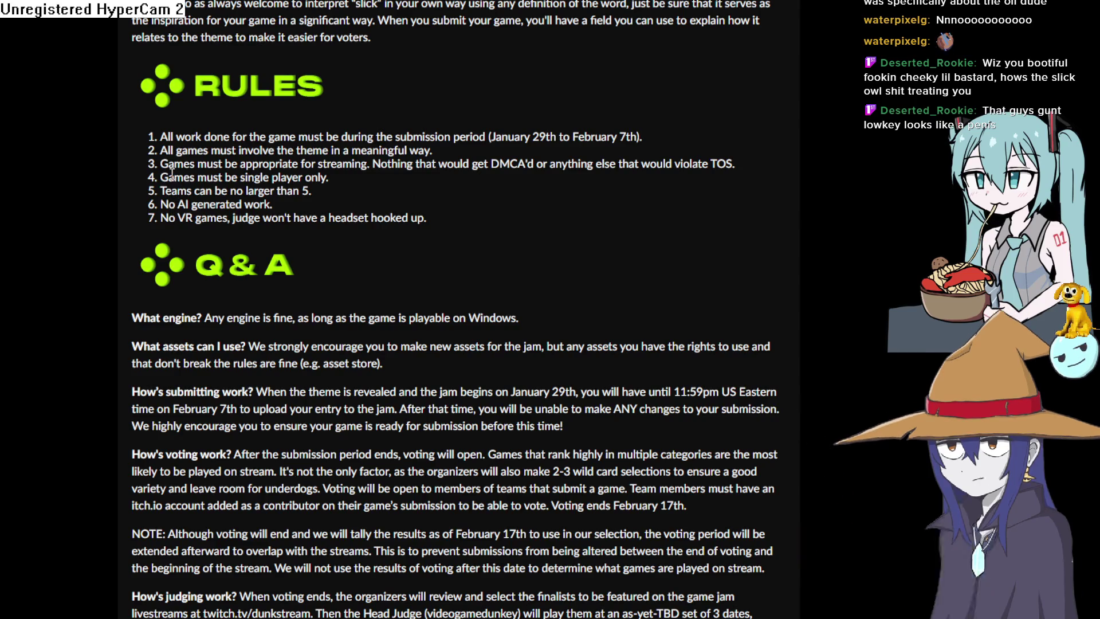
mouse_move(168, 164)
mouse_down()
mouse_move(377, 153)
mouse_move(370, 165)
mouse_up()
click(362, 188)
double_click(344, 163)
click(361, 164)
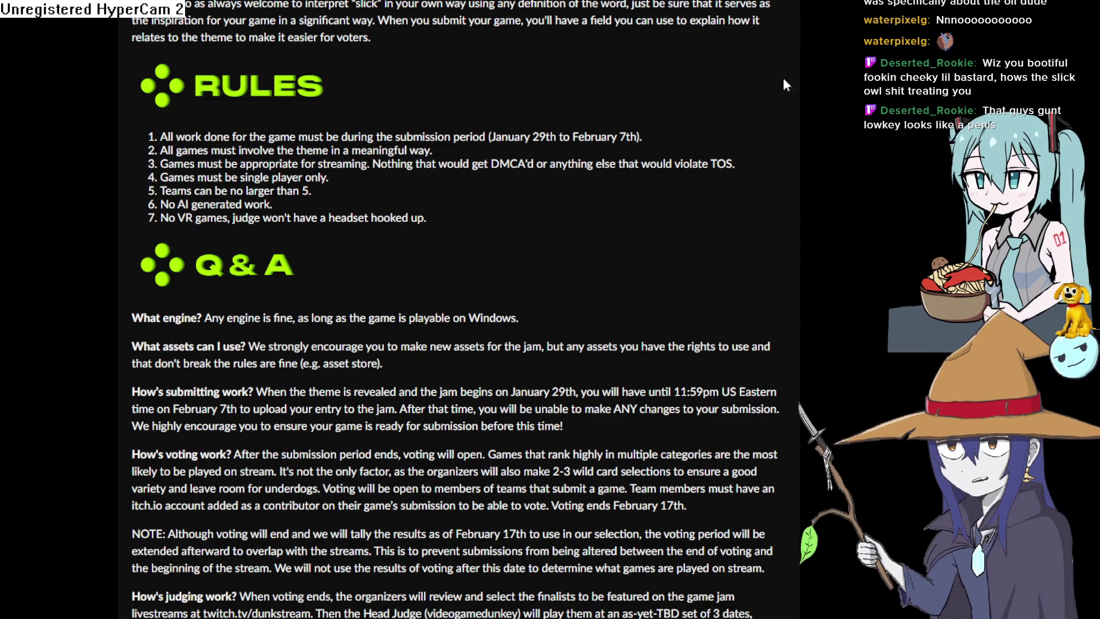
key(alt+Tab)
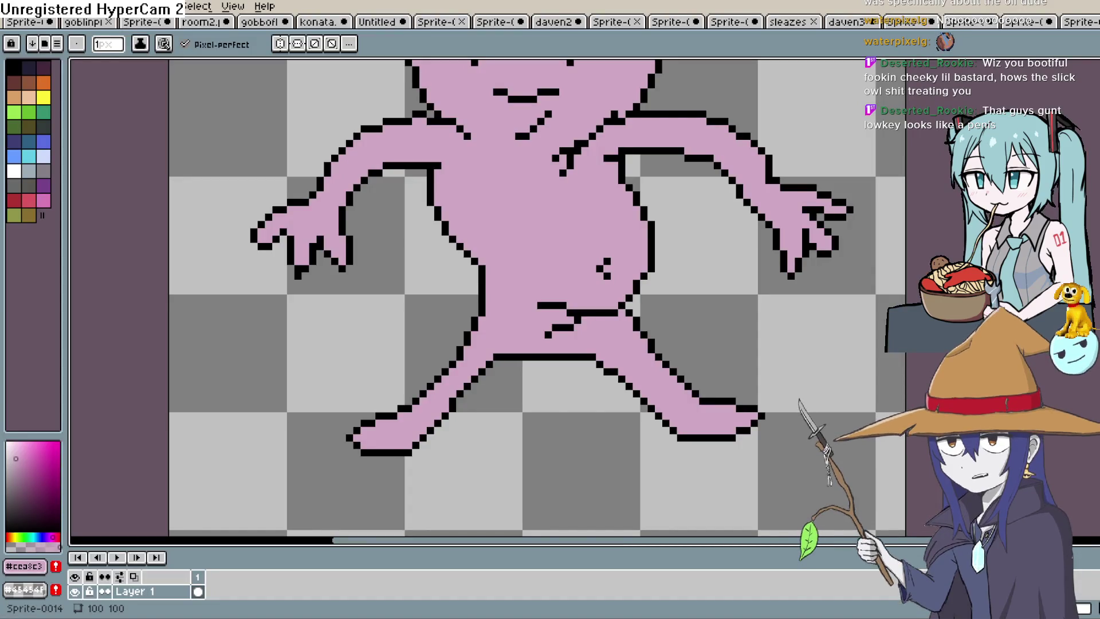
- Zoom and pan to frame the whole lilac-pink sunglasses figure
scroll(573, 325, up, 1)
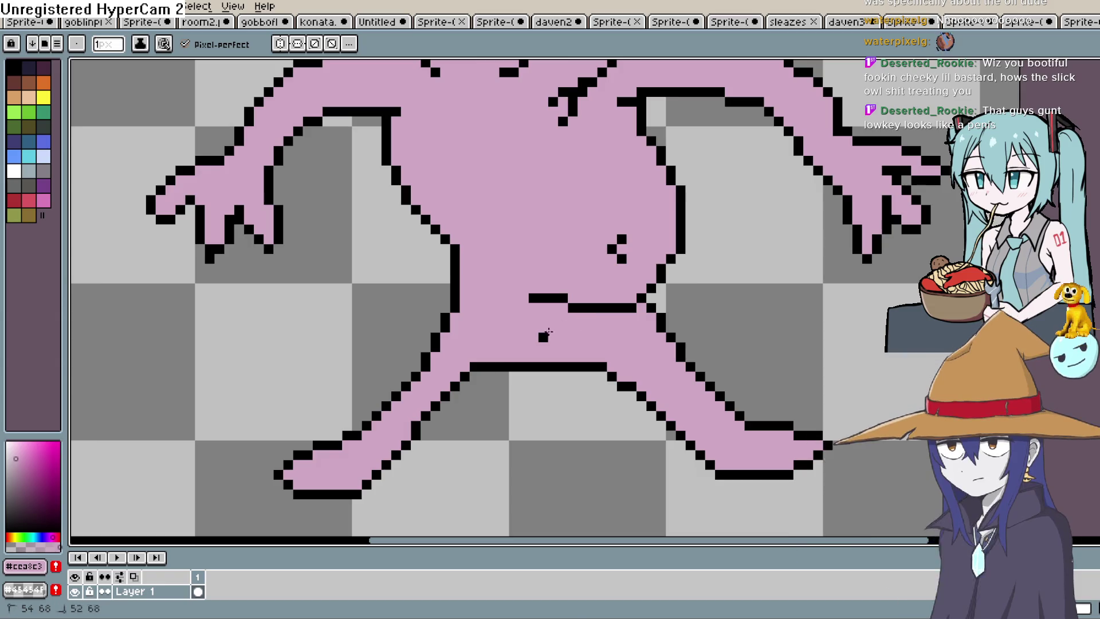
drag(628, 275, 629, 297)
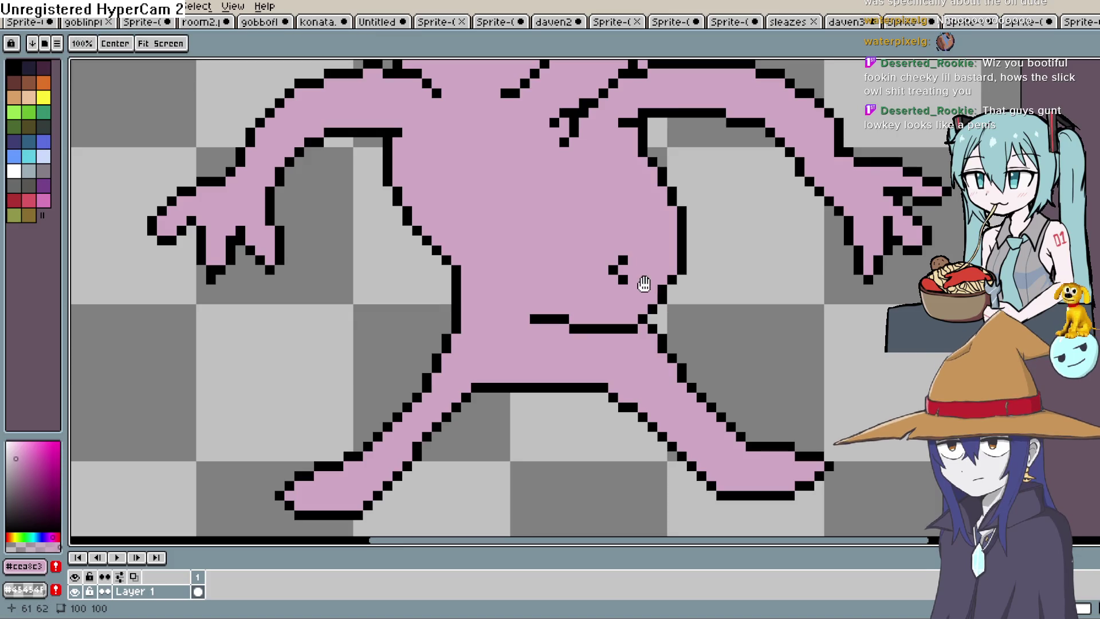
scroll(641, 275, down, 2)
scroll(629, 363, down, 1)
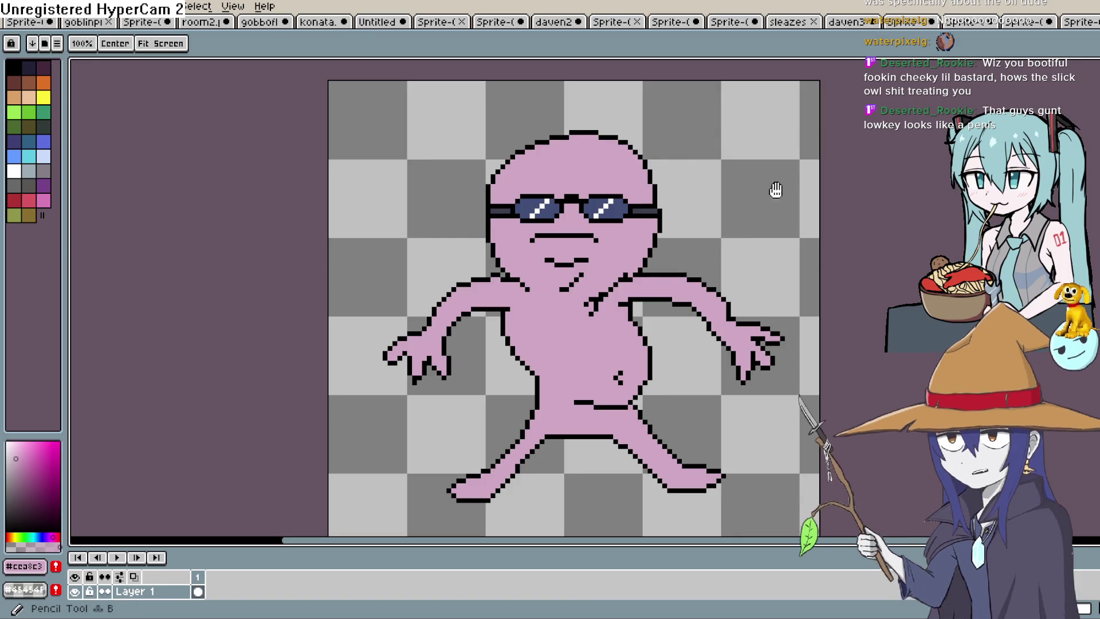
drag(798, 179, 726, 255)
- Choose File > New to begin a new sprite
click(31, 5)
mouse_move(12, 6)
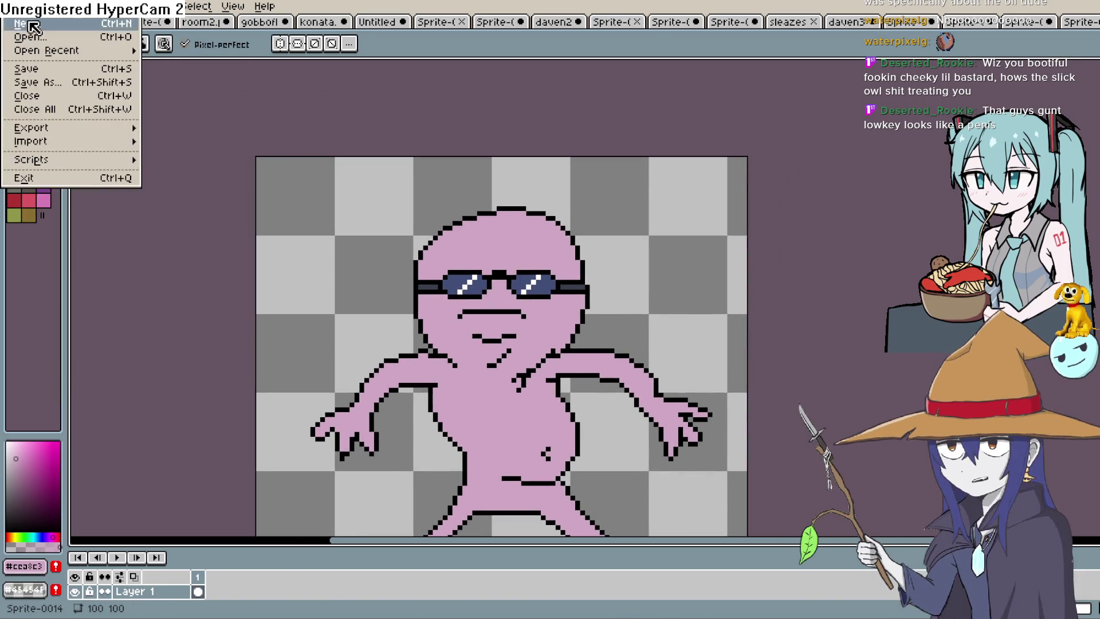
click(34, 33)
- Create the blank 47x64 sprite and centre the canvas in view
click(553, 421)
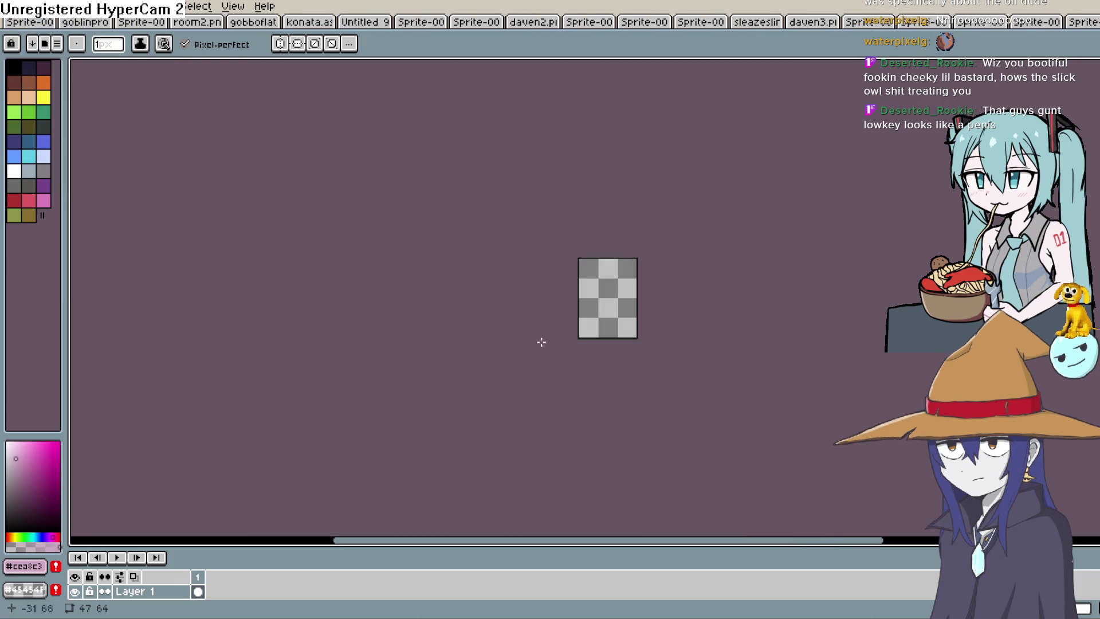
scroll(594, 273, up, 5)
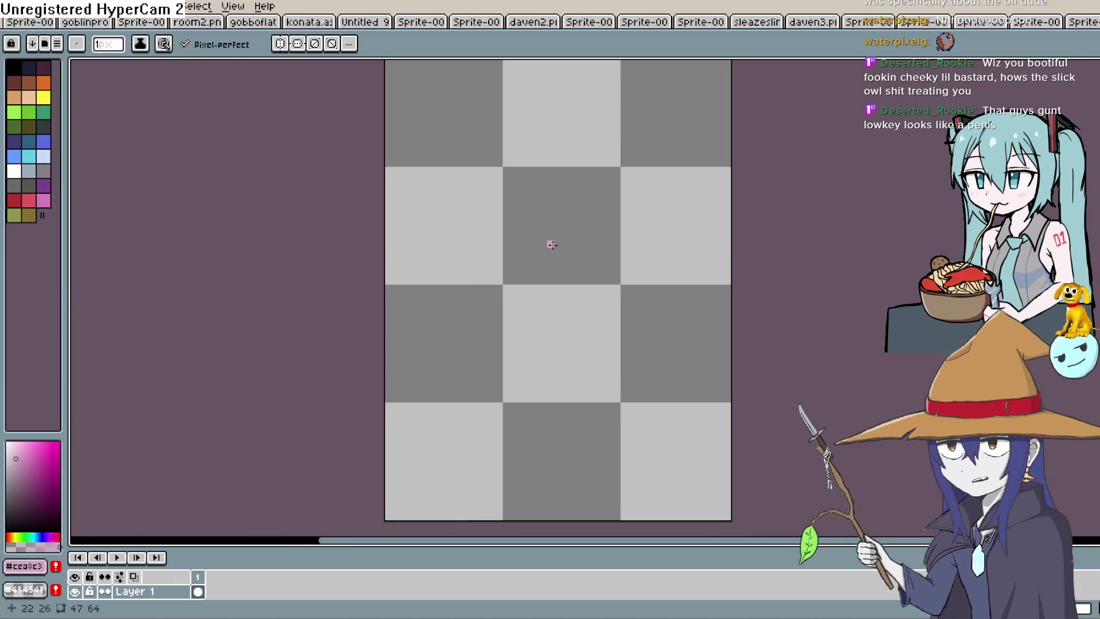
drag(576, 237, 550, 262)
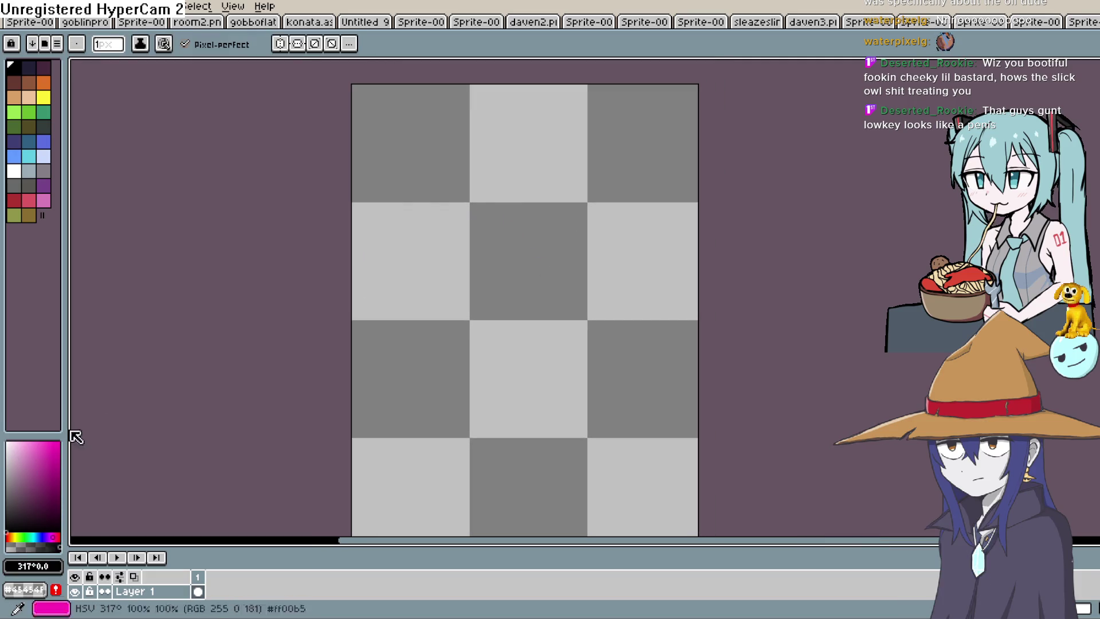
- Sketch the head outline and the round glasses lenses, undoing one stray stroke
mouse_move(451, 318)
mouse_down()
mouse_move(427, 228)
mouse_move(434, 207)
mouse_move(504, 177)
mouse_up()
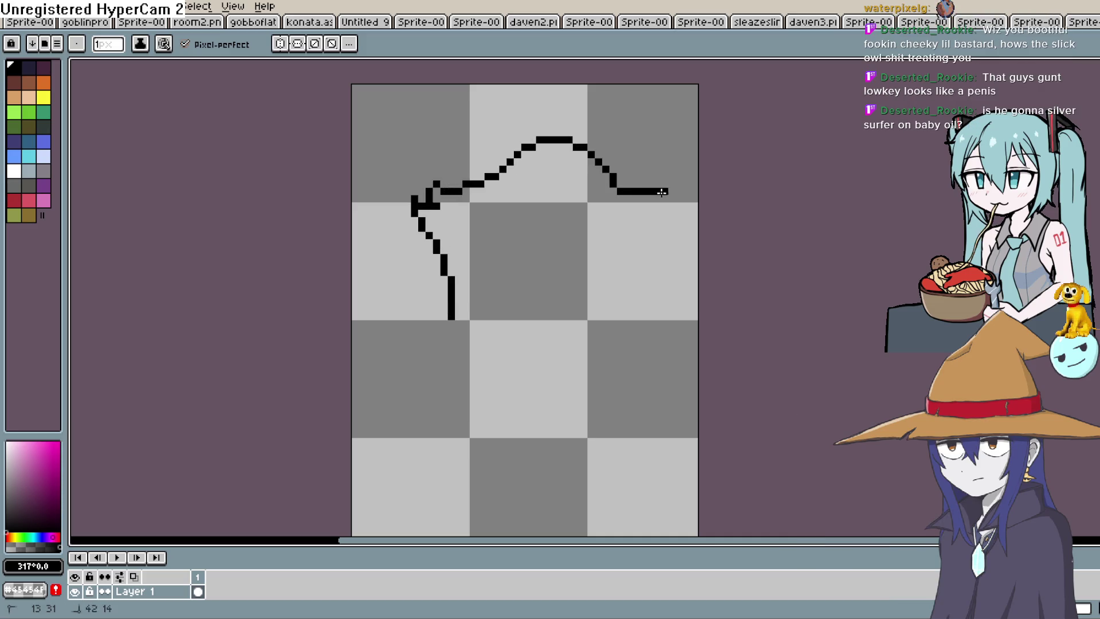
drag(661, 221, 649, 235)
mouse_move(590, 206)
mouse_down()
mouse_move(593, 255)
mouse_move(605, 227)
mouse_up()
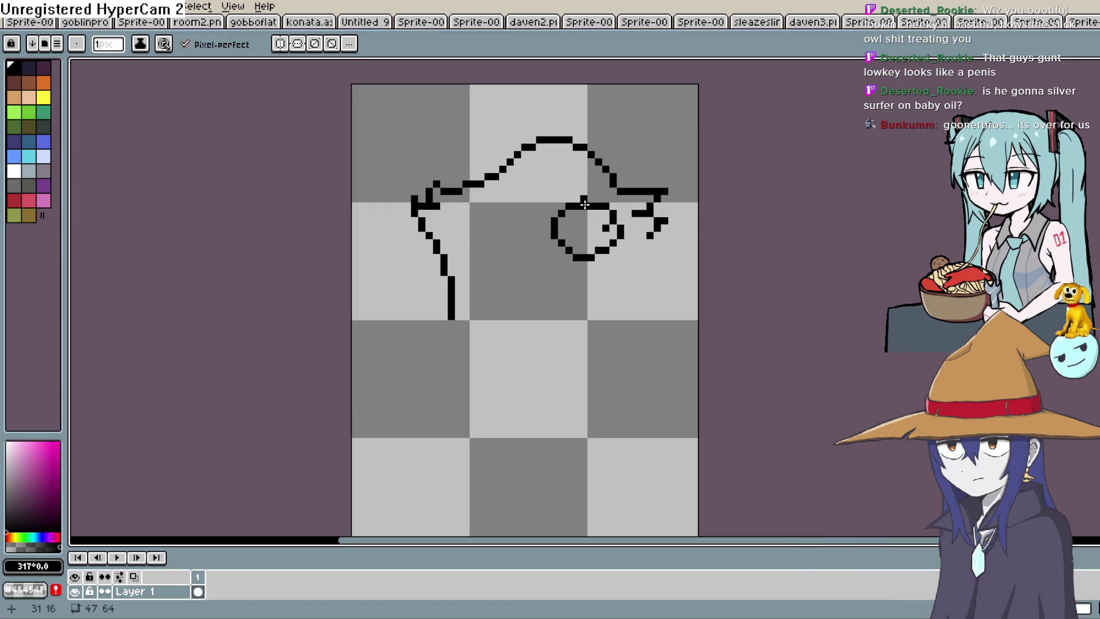
mouse_move(553, 223)
mouse_down()
mouse_move(565, 227)
mouse_move(481, 246)
mouse_up()
key(ctrl+z)
mouse_move(547, 220)
mouse_down()
mouse_move(478, 211)
mouse_move(539, 257)
mouse_up()
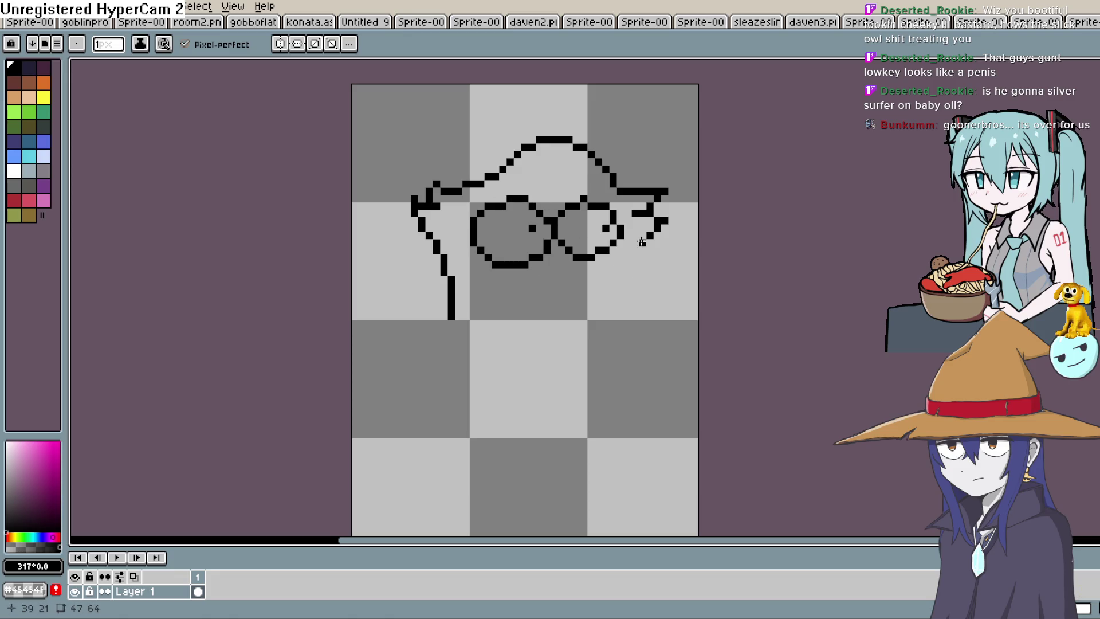
- Draw the curved beak below the eyes and connect it to the outline
scroll(587, 252, up, 1)
click(589, 221)
scroll(586, 225, up, 1)
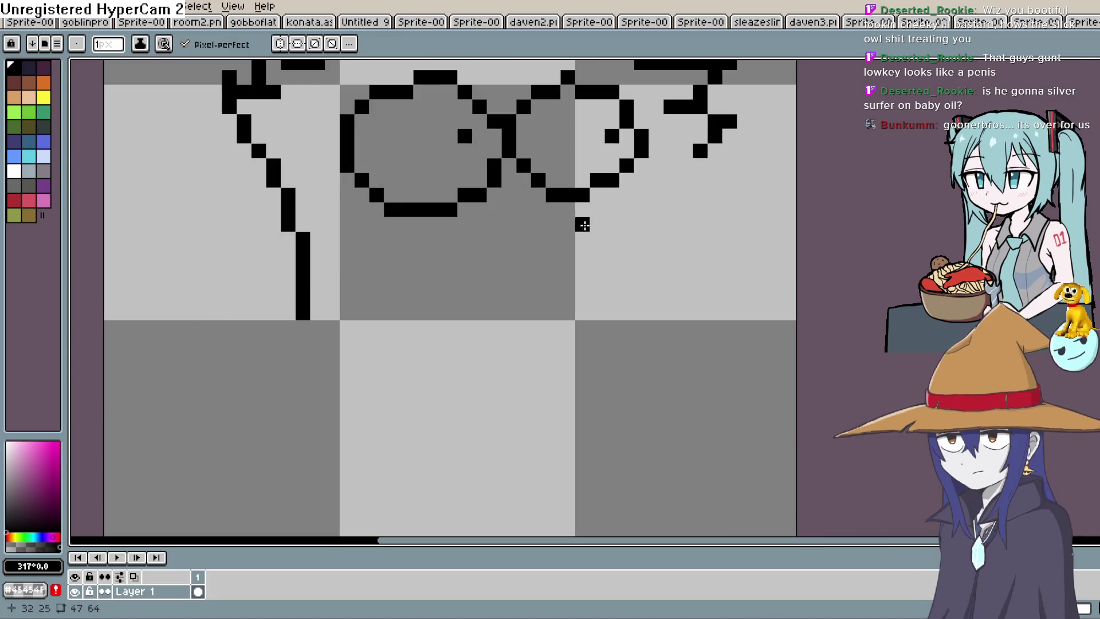
drag(551, 200, 611, 313)
drag(564, 266, 520, 251)
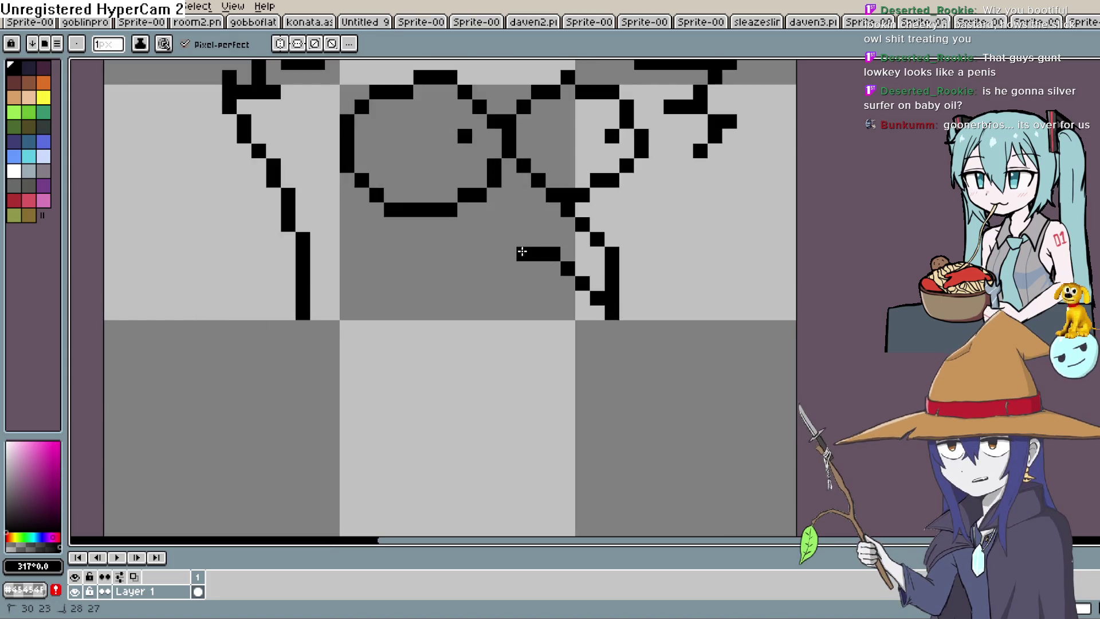
mouse_move(573, 312)
mouse_down()
mouse_move(472, 230)
mouse_move(493, 207)
mouse_up()
drag(609, 278, 583, 222)
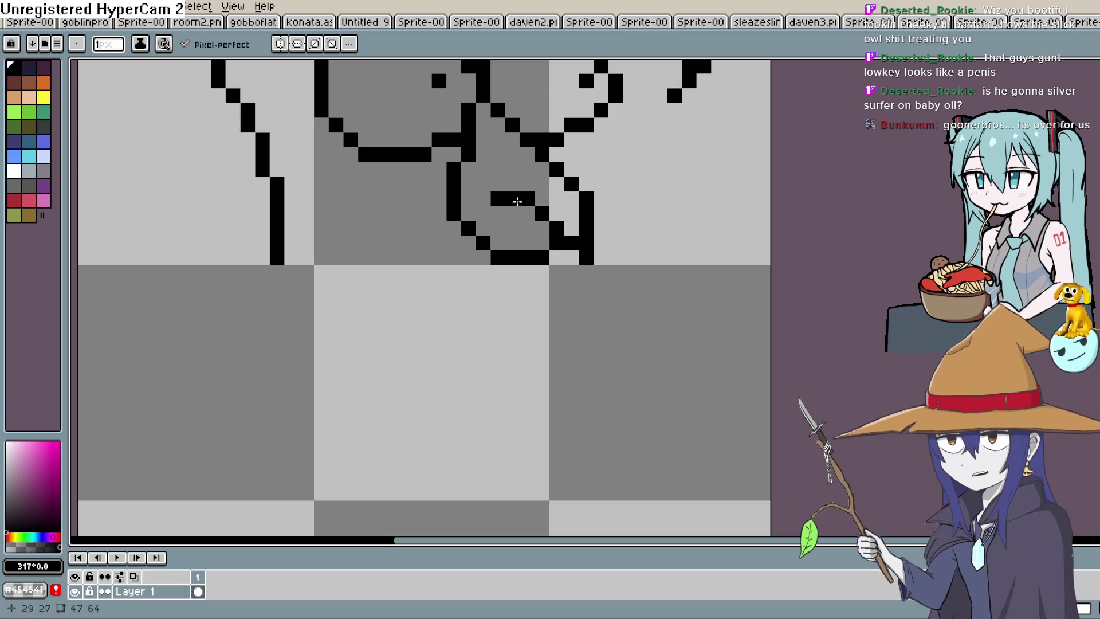
- Draw the long body outlines down the left and right sides
drag(674, 117, 700, 310)
mouse_move(283, 172)
mouse_down()
mouse_move(241, 198)
mouse_move(163, 319)
mouse_up()
scroll(280, 313, down, 1)
scroll(459, 281, down, 1)
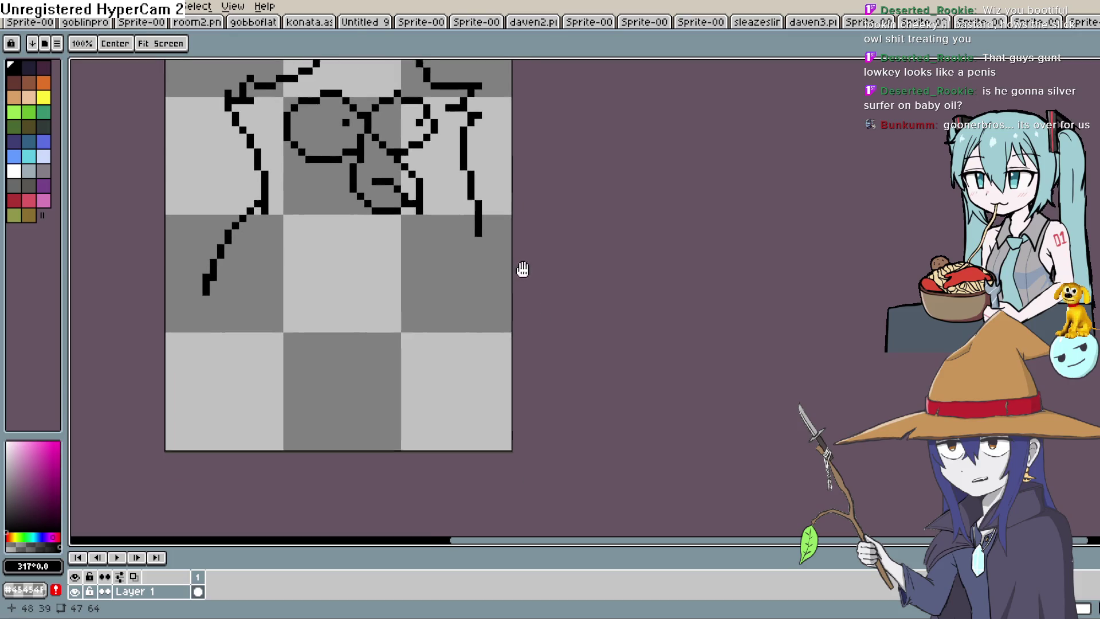
mouse_move(482, 221)
mouse_down()
mouse_move(497, 259)
mouse_move(493, 321)
mouse_move(504, 270)
mouse_move(456, 290)
mouse_move(419, 262)
mouse_up()
- Replace an unwanted stroke with a rounded lower body and feet along the bottom
key(ctrl+z)
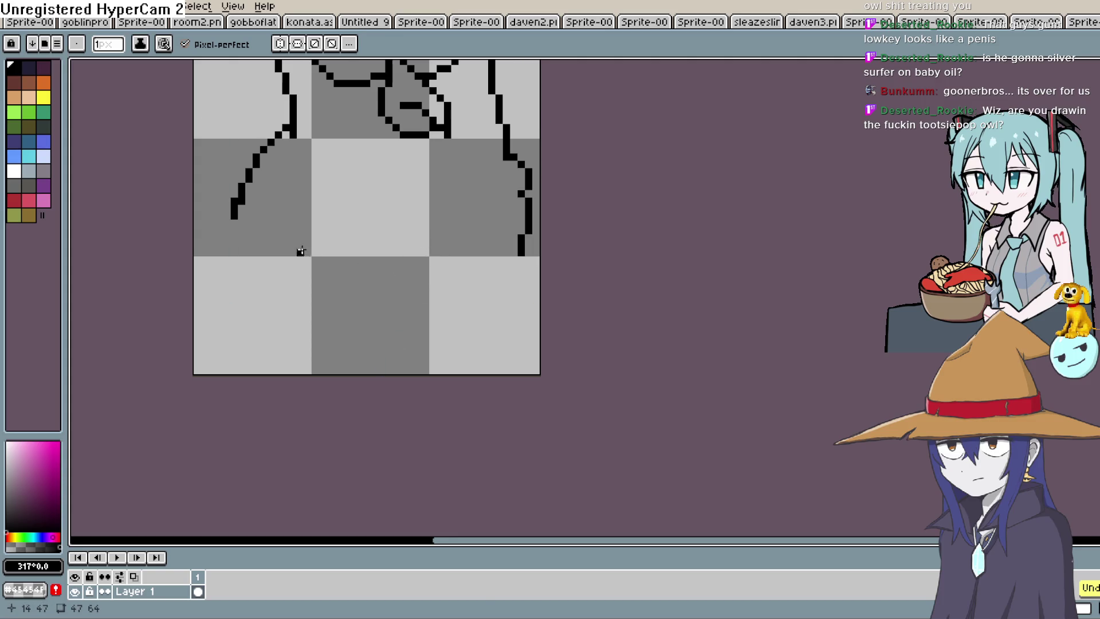
drag(301, 246, 459, 279)
mouse_move(527, 295)
mouse_down()
mouse_move(309, 301)
mouse_move(269, 252)
mouse_move(300, 247)
mouse_up()
drag(234, 215, 236, 269)
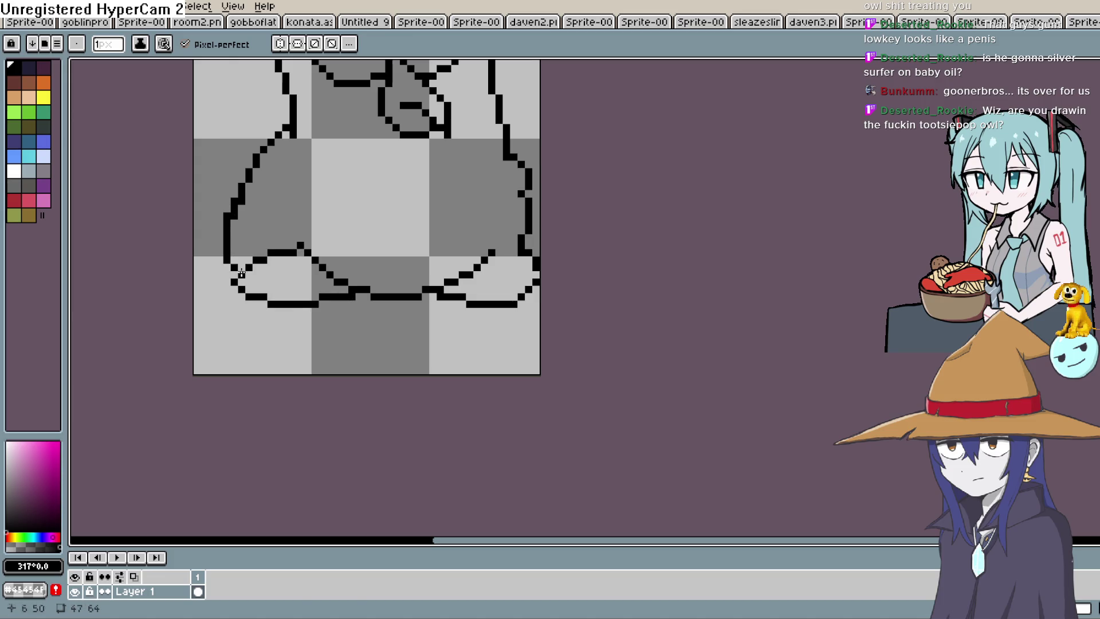
- Add the owl's two small arms plus touch-up strokes above the eye and below the beak
drag(293, 171, 360, 178)
drag(431, 183, 493, 184)
mouse_move(490, 137)
mouse_down()
mouse_move(554, 257)
mouse_move(611, 288)
mouse_up()
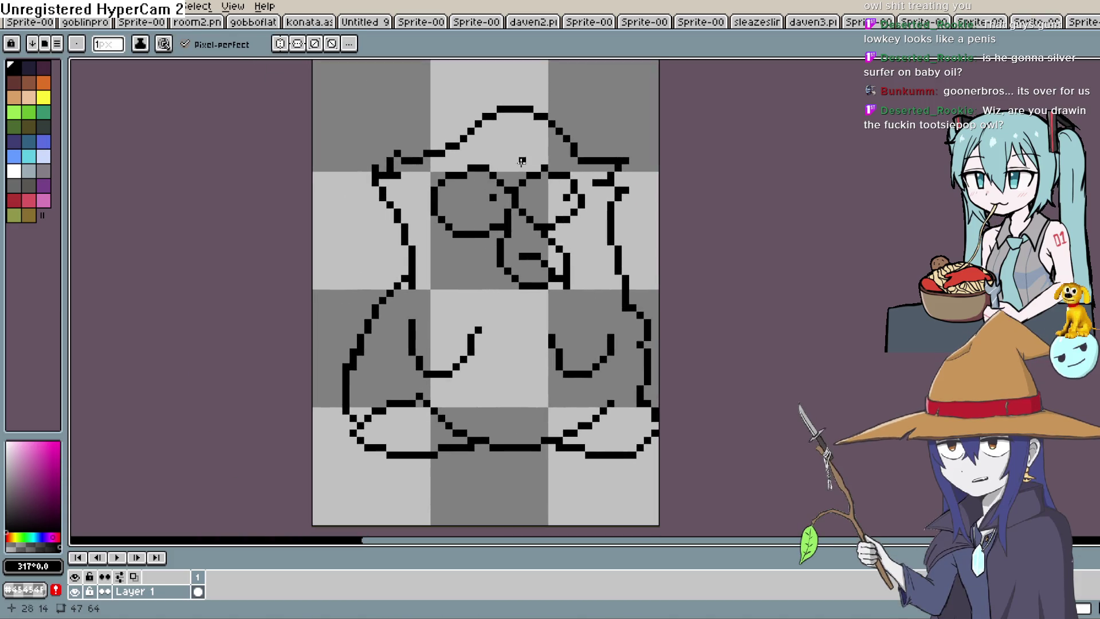
drag(507, 171, 491, 152)
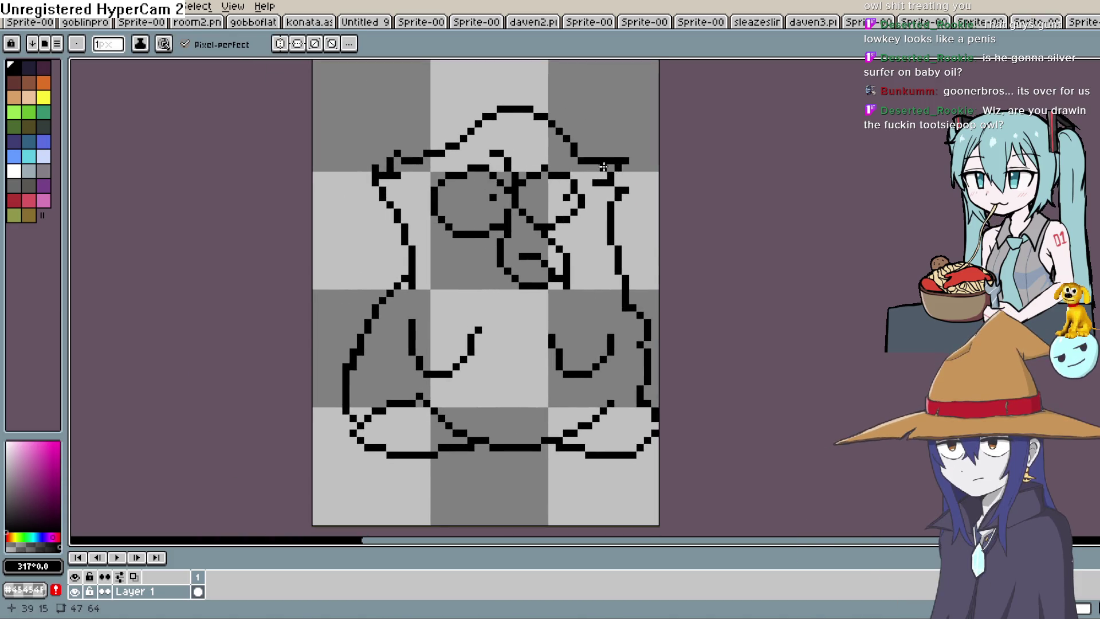
drag(528, 289, 496, 299)
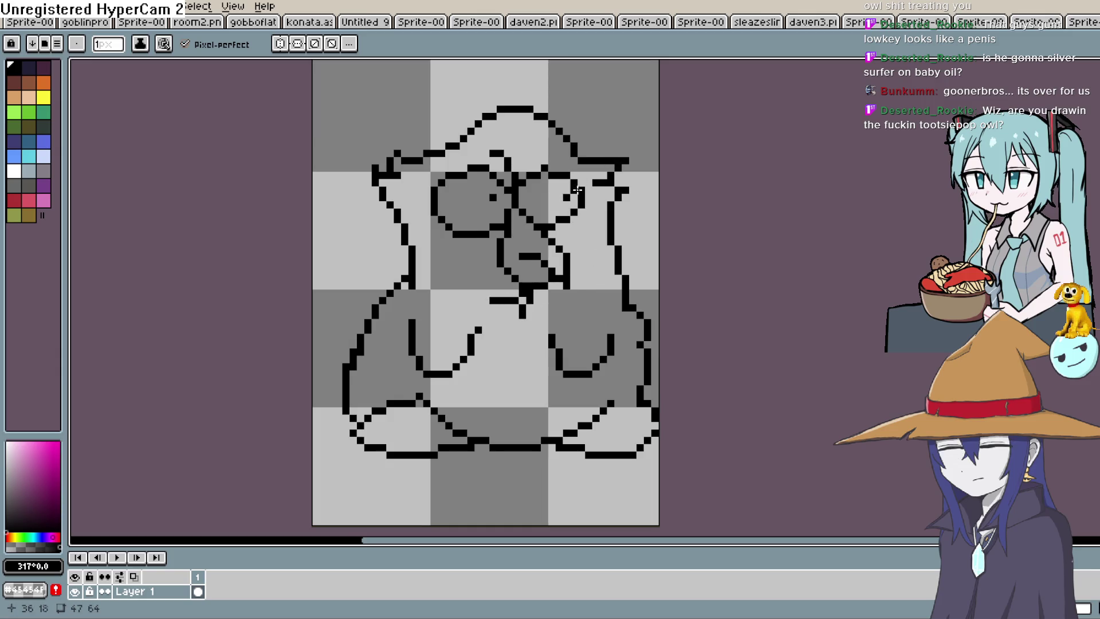
scroll(562, 285, down, 4)
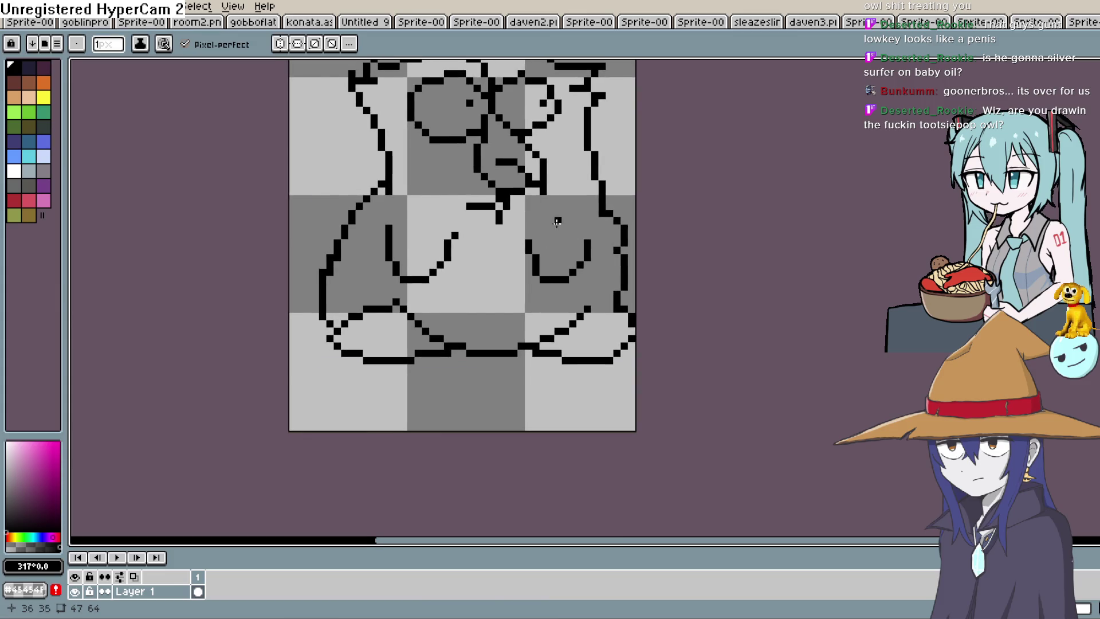
drag(550, 214, 507, 249)
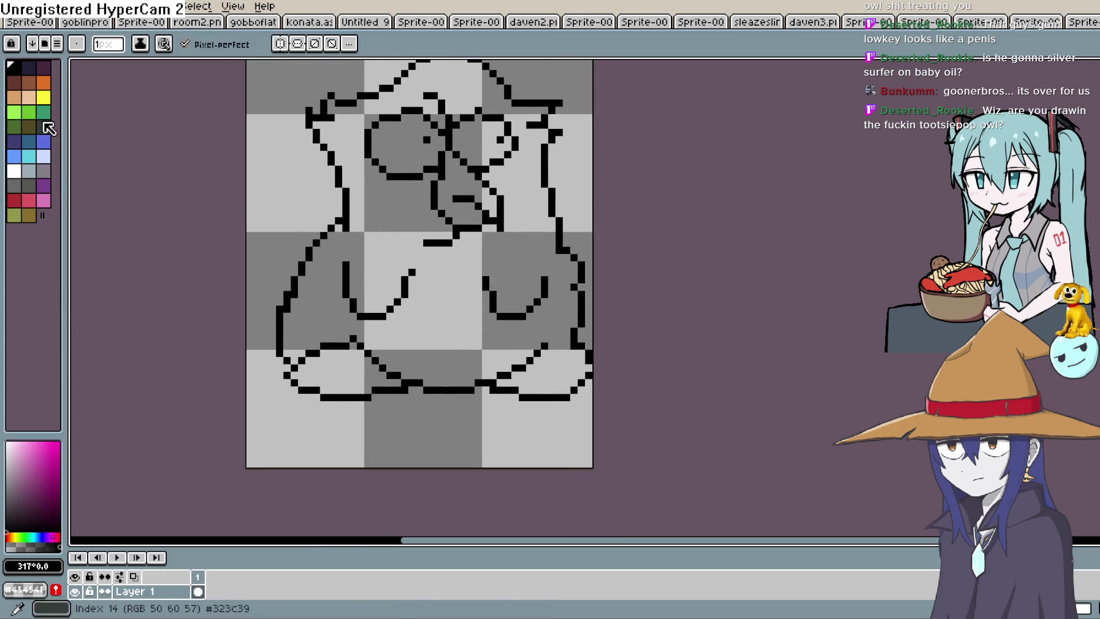
- Bucket-fill the body tan, the beak a darker tan and both eyes white
click(14, 97)
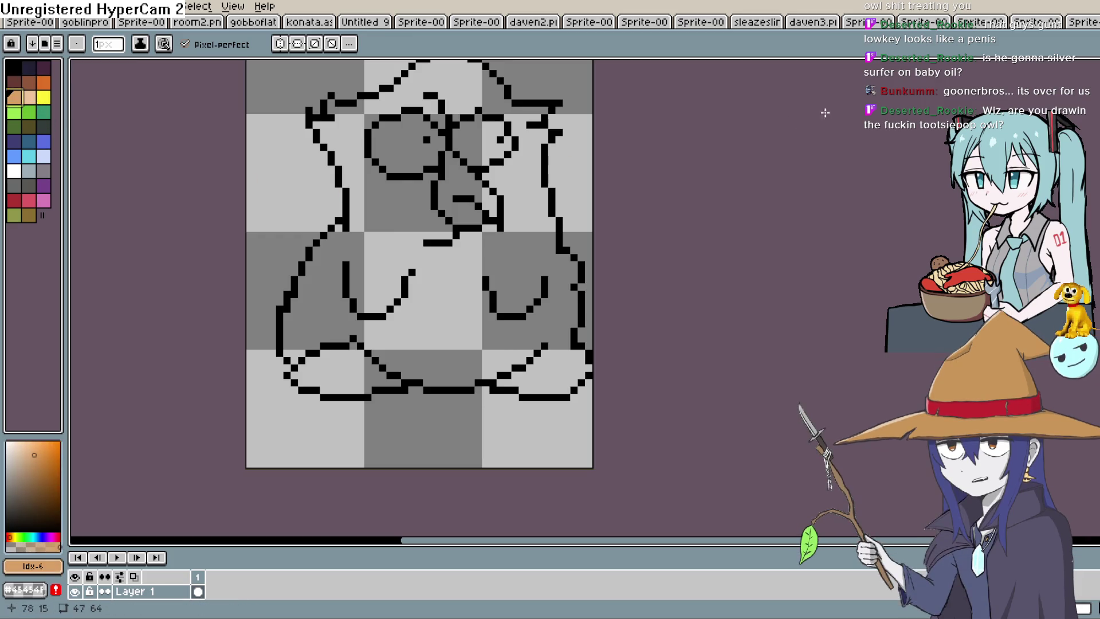
key(g)
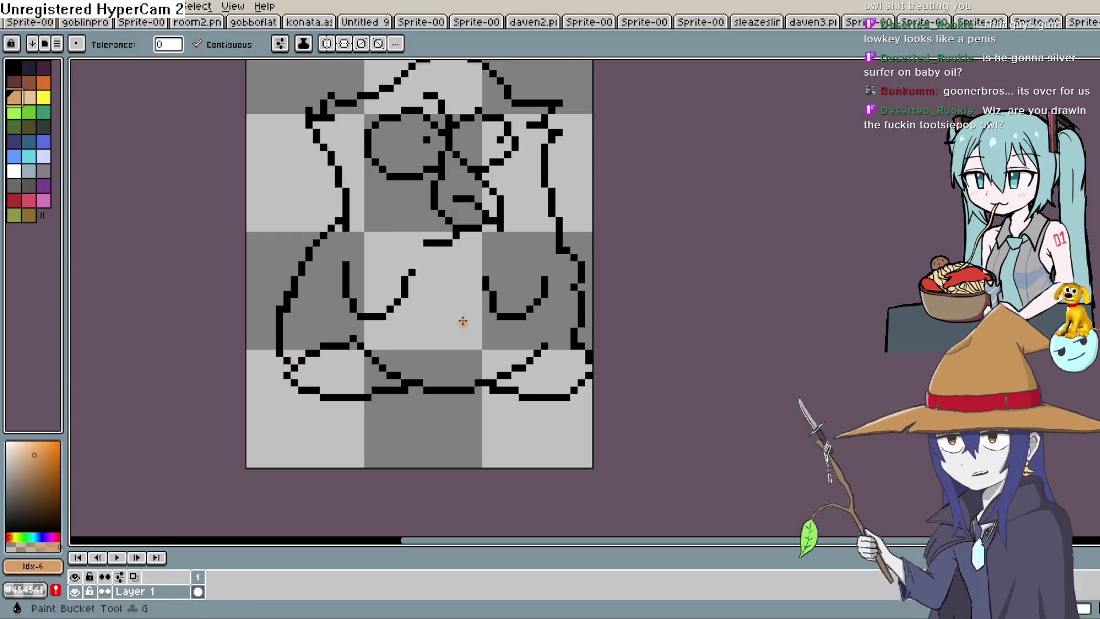
click(462, 317)
click(41, 473)
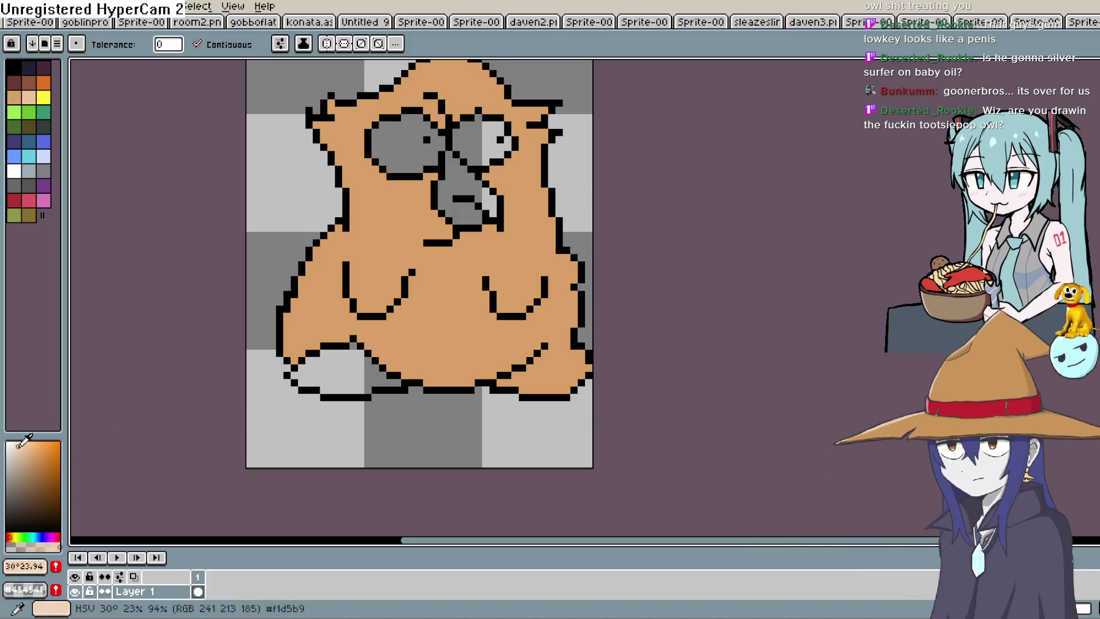
click(485, 192)
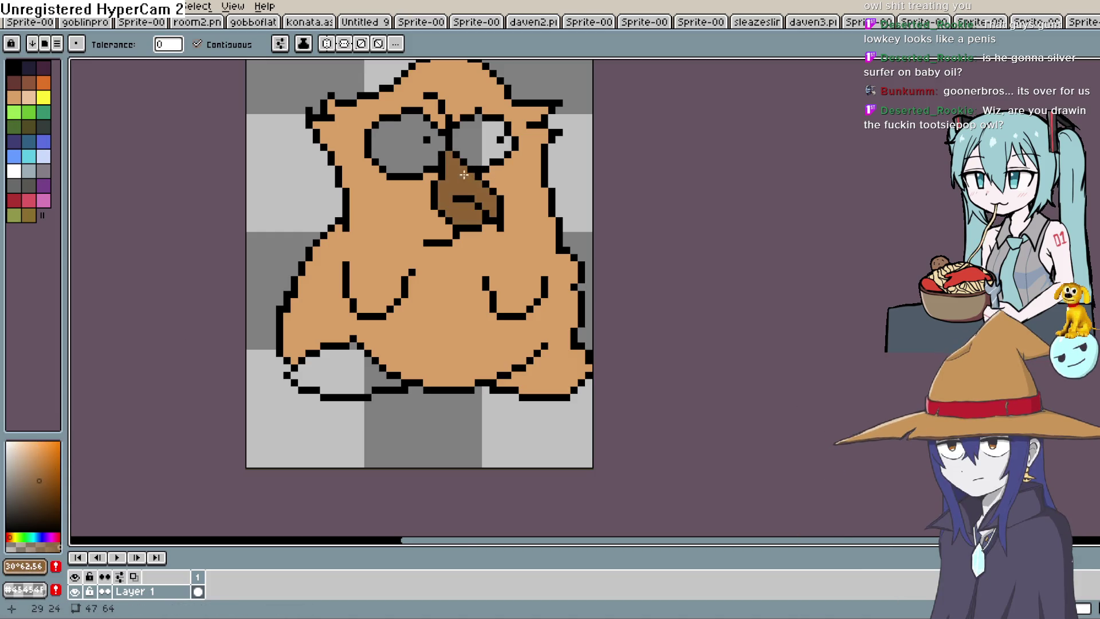
click(404, 146)
click(486, 141)
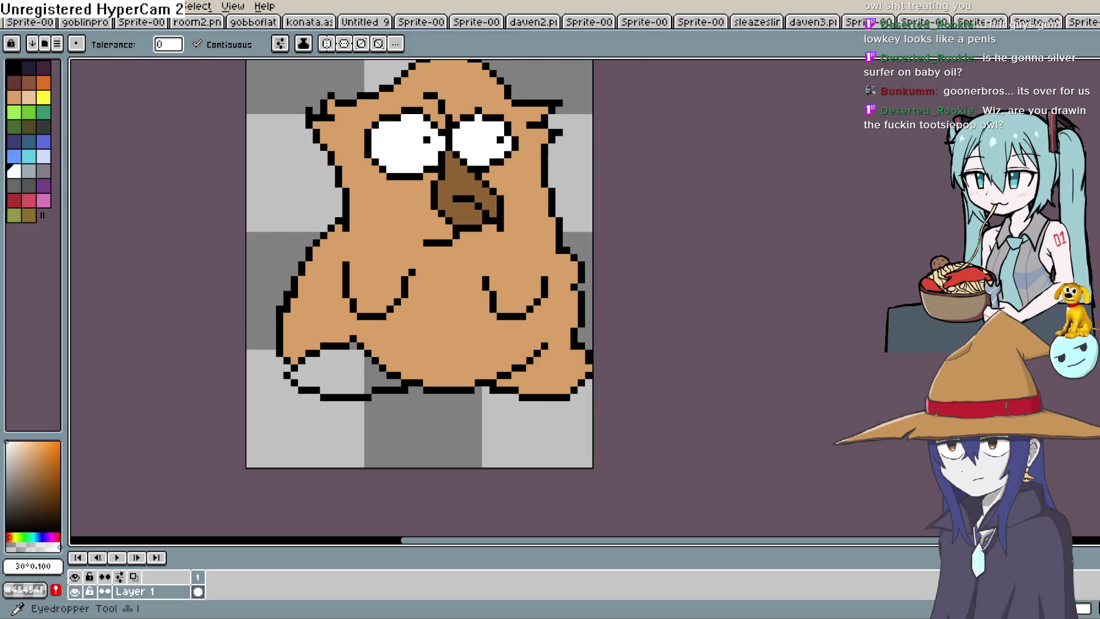
- Sample the body's tan and fill the leftover grey gap at the lower left
key(i)
click(474, 282)
key(g)
click(330, 370)
scroll(523, 246, down, 1)
drag(594, 212, 477, 288)
scroll(484, 265, up, 3)
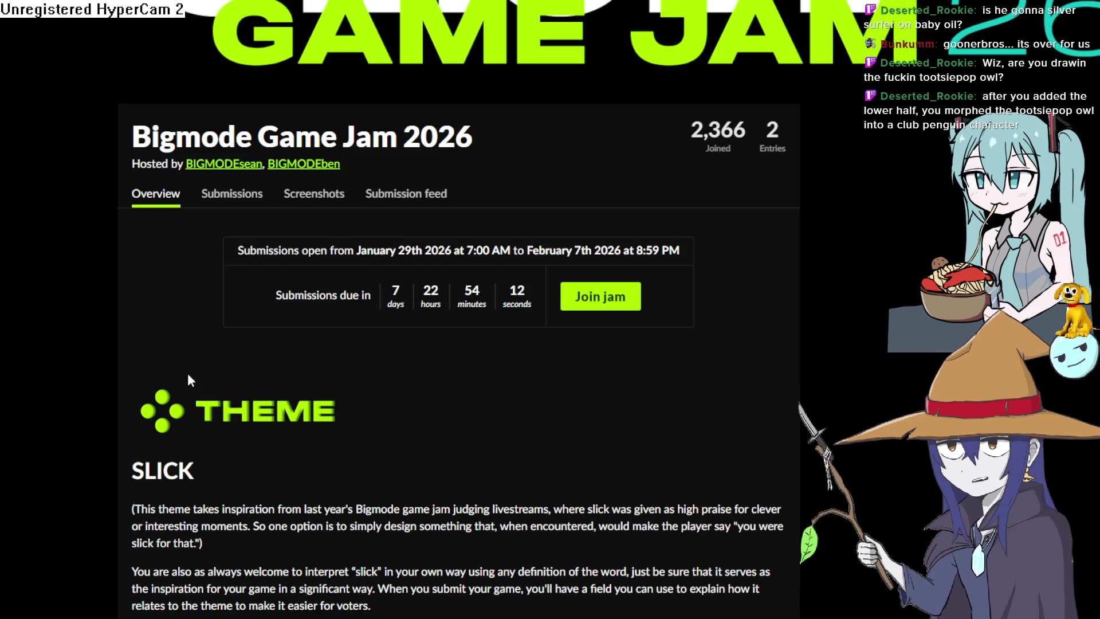
scroll(195, 415, down, 2)
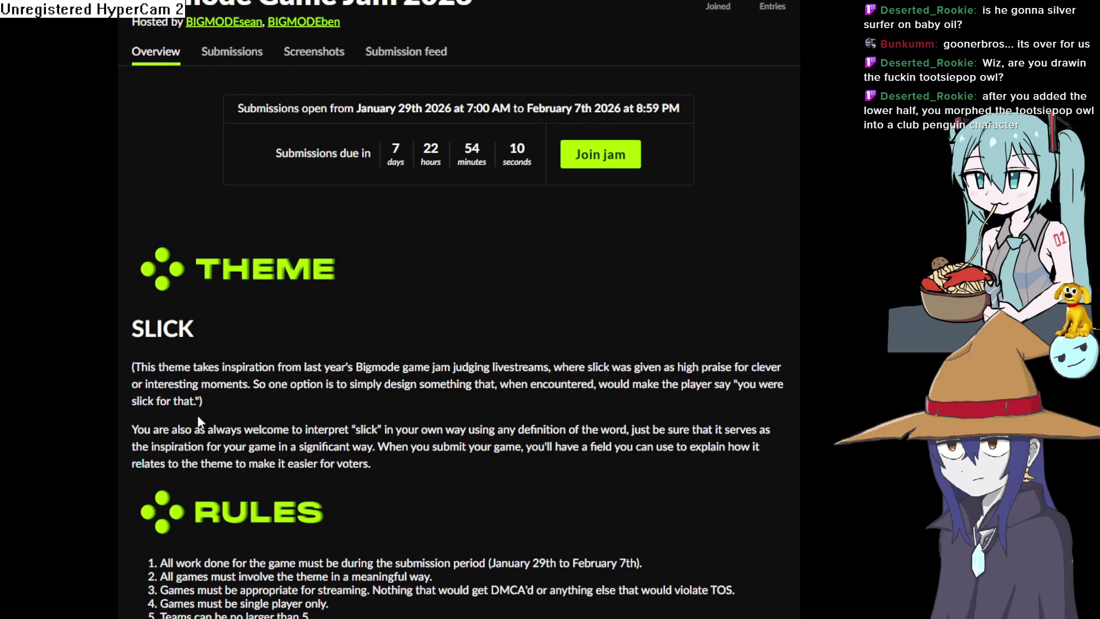
mouse_move(125, 329)
mouse_down()
mouse_move(218, 339)
mouse_move(323, 386)
mouse_move(742, 390)
mouse_move(786, 366)
mouse_move(758, 434)
mouse_up()
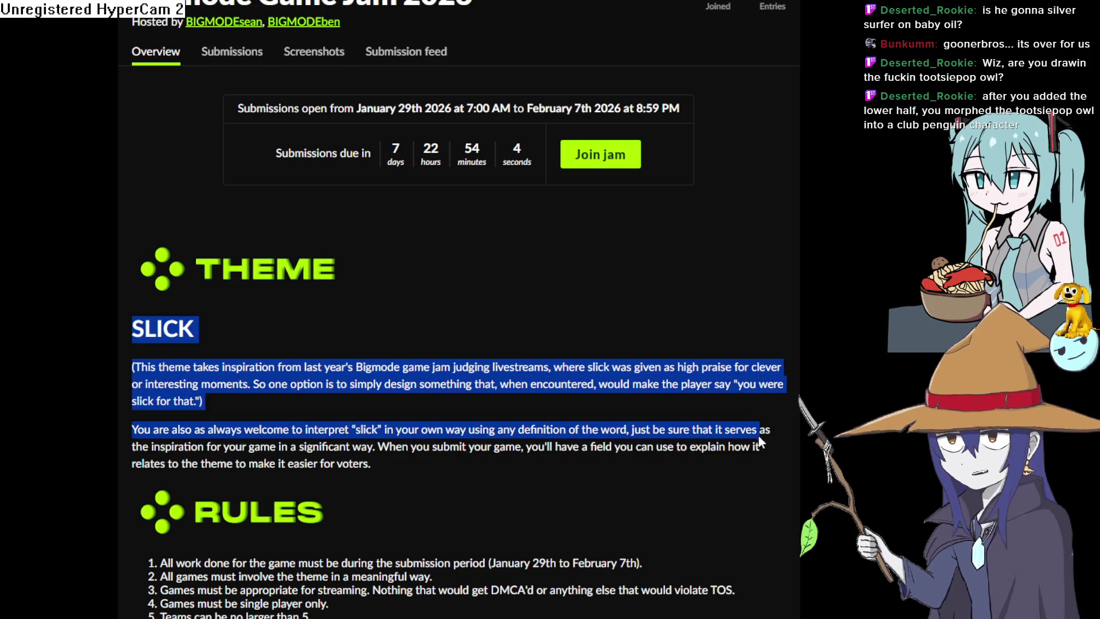
click(582, 468)
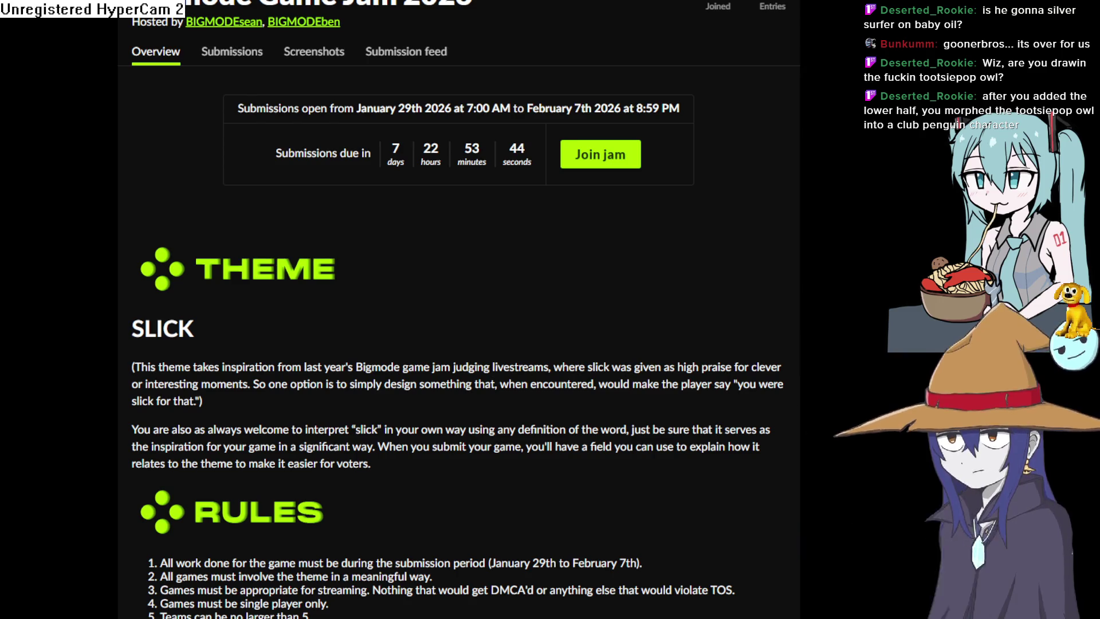
key(alt+Tab)
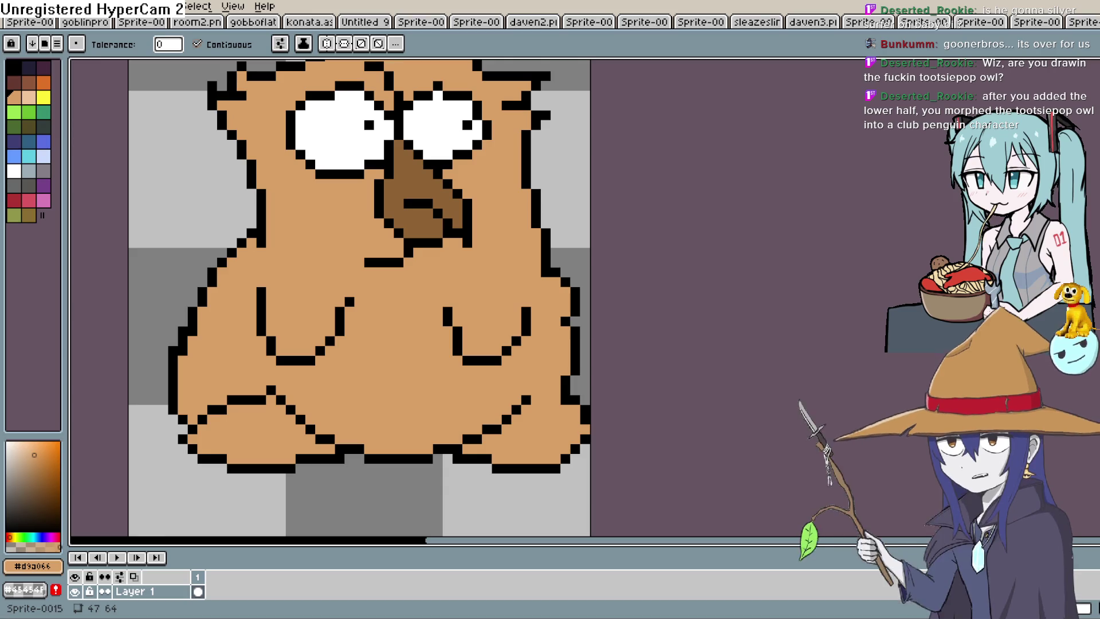
mouse_move(579, 208)
mouse_down()
mouse_move(531, 238)
mouse_move(518, 282)
mouse_move(700, 294)
mouse_move(614, 271)
mouse_up()
scroll(675, 277, down, 1)
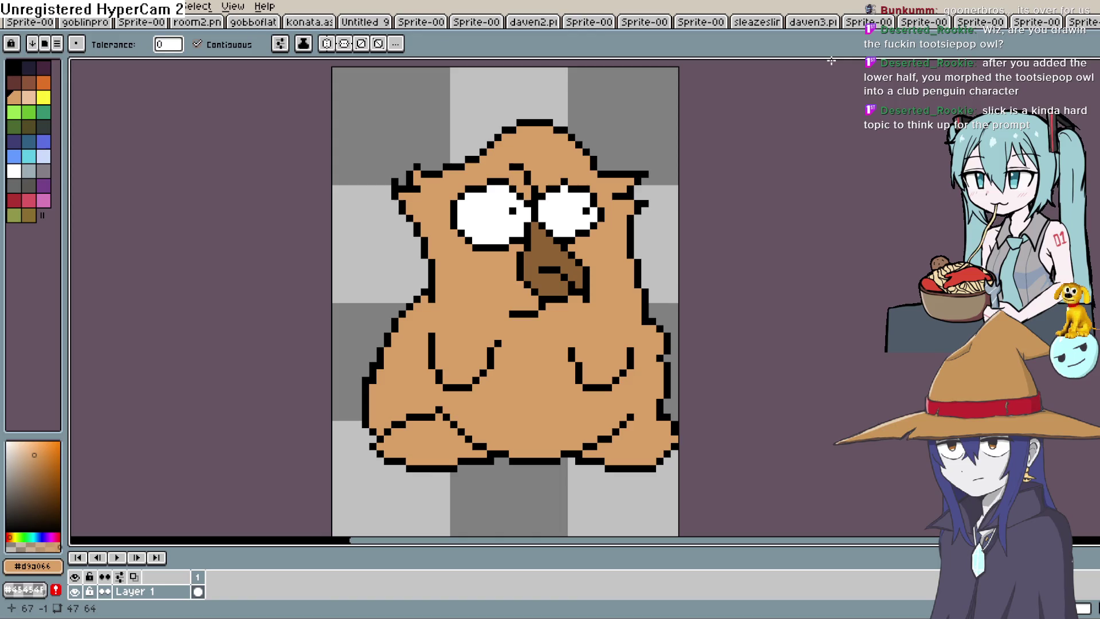
scroll(567, 230, down, 2)
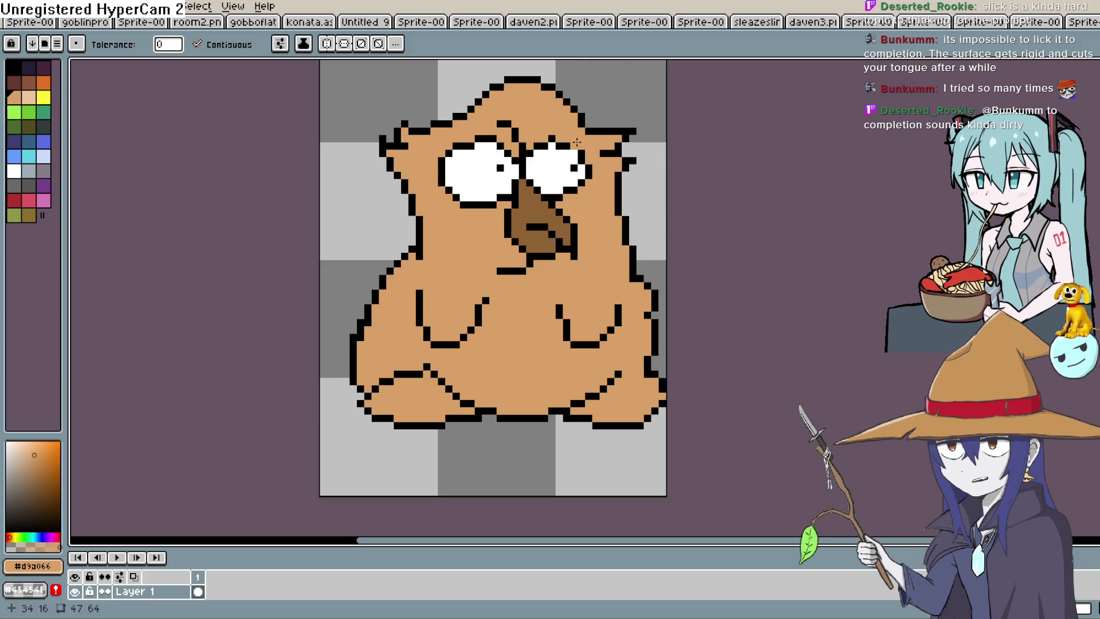
- Flip through the open sprite tabs to view the green goblin, back to the owl, then Construct 3
drag(577, 142, 531, 154)
key(ctrl+Tab)
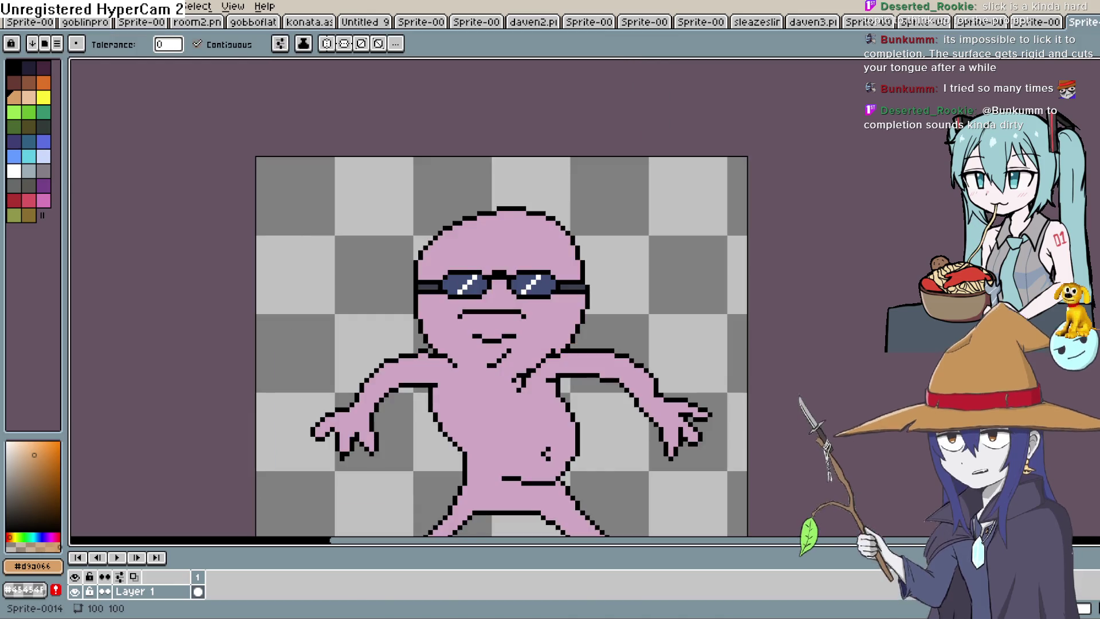
click(1049, 23)
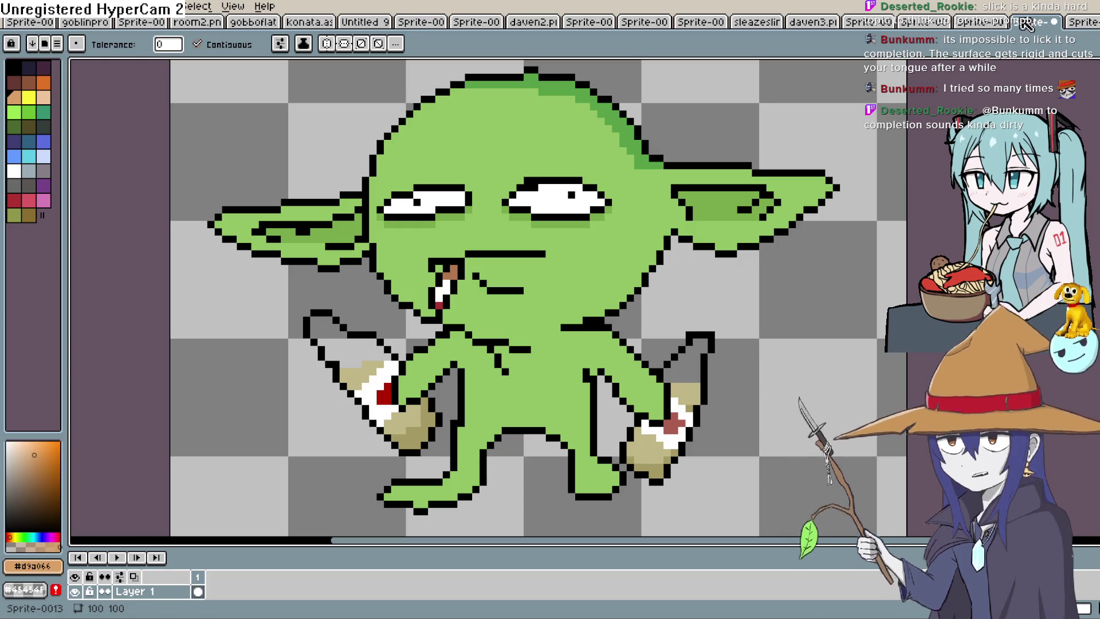
click(991, 24)
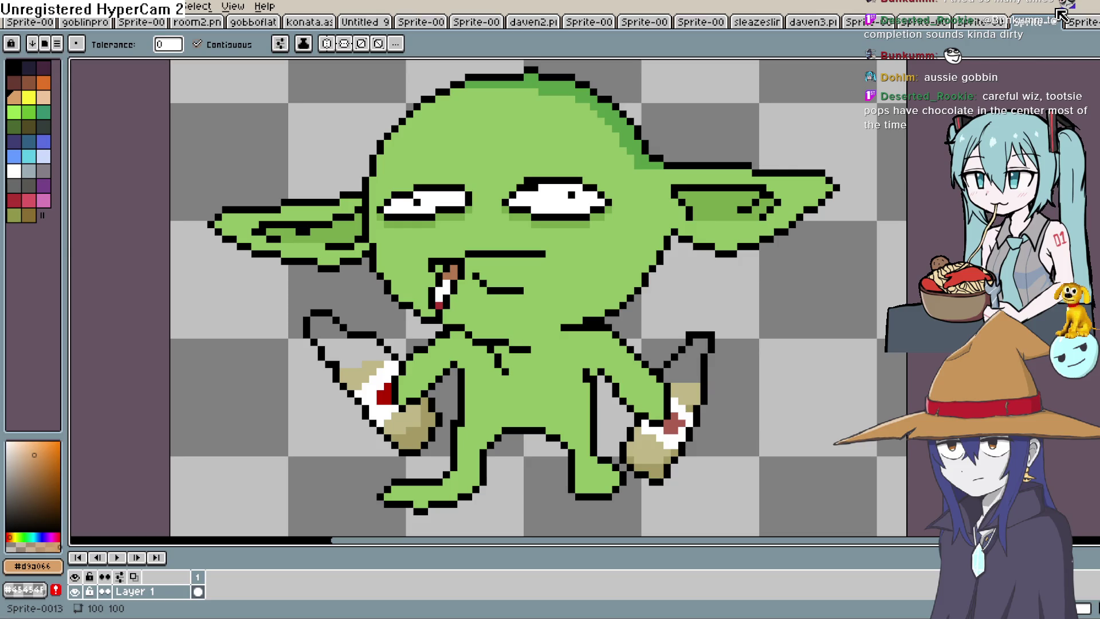
click(1058, 18)
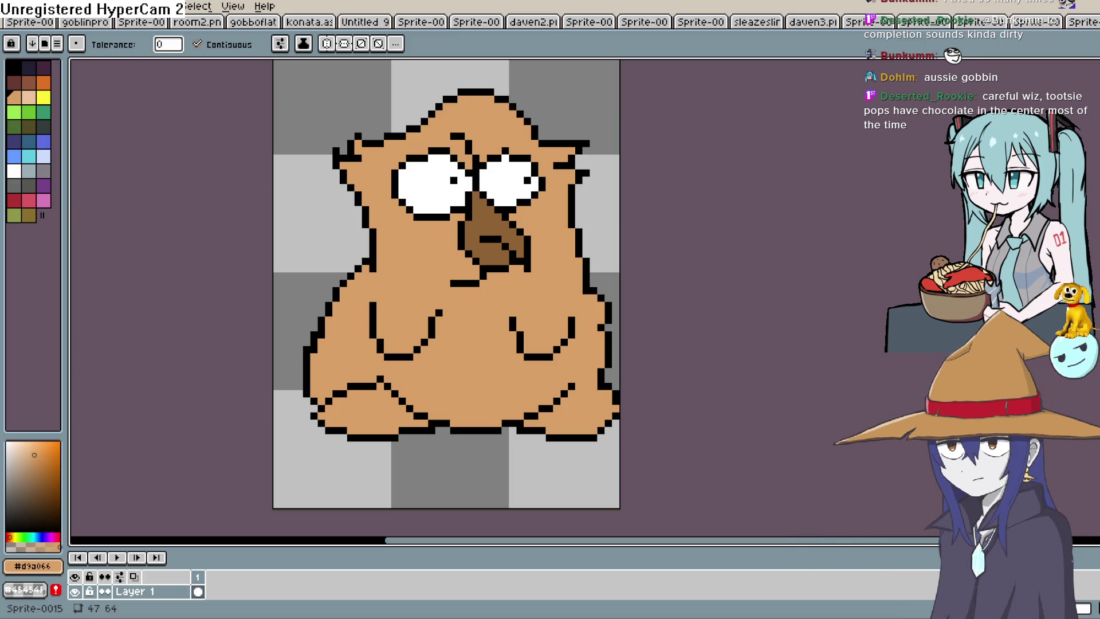
key(alt+Tab)
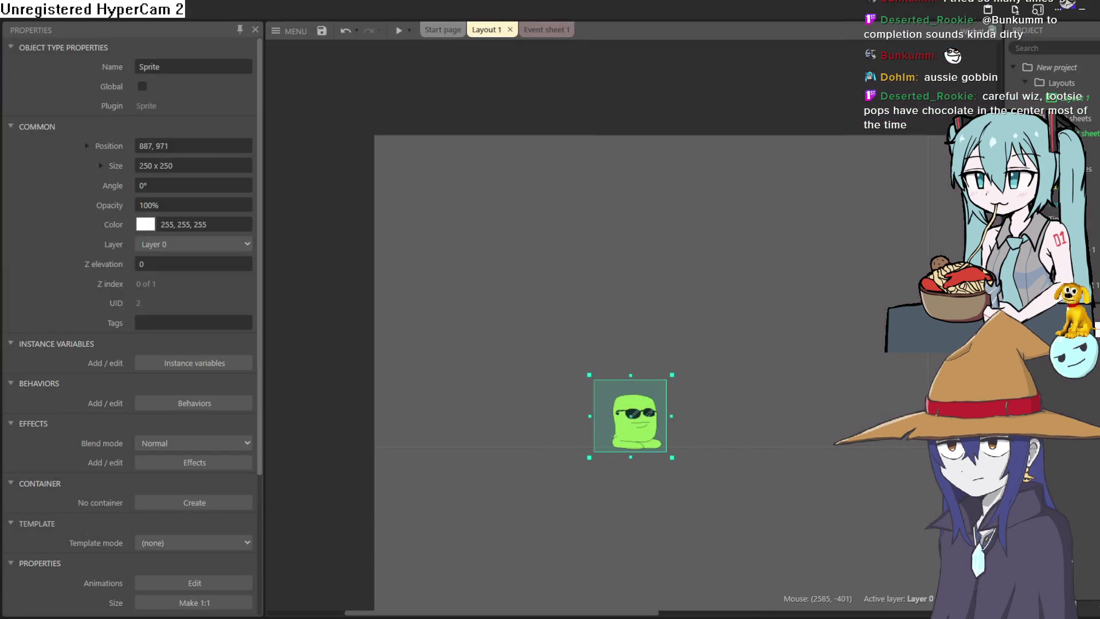
- Drag the green sunglasses sprite in Layout 1 until it sits at -141, 945
mouse_move(620, 445)
mouse_down()
mouse_move(648, 371)
mouse_move(643, 321)
mouse_move(618, 401)
mouse_move(628, 448)
mouse_move(626, 431)
mouse_up()
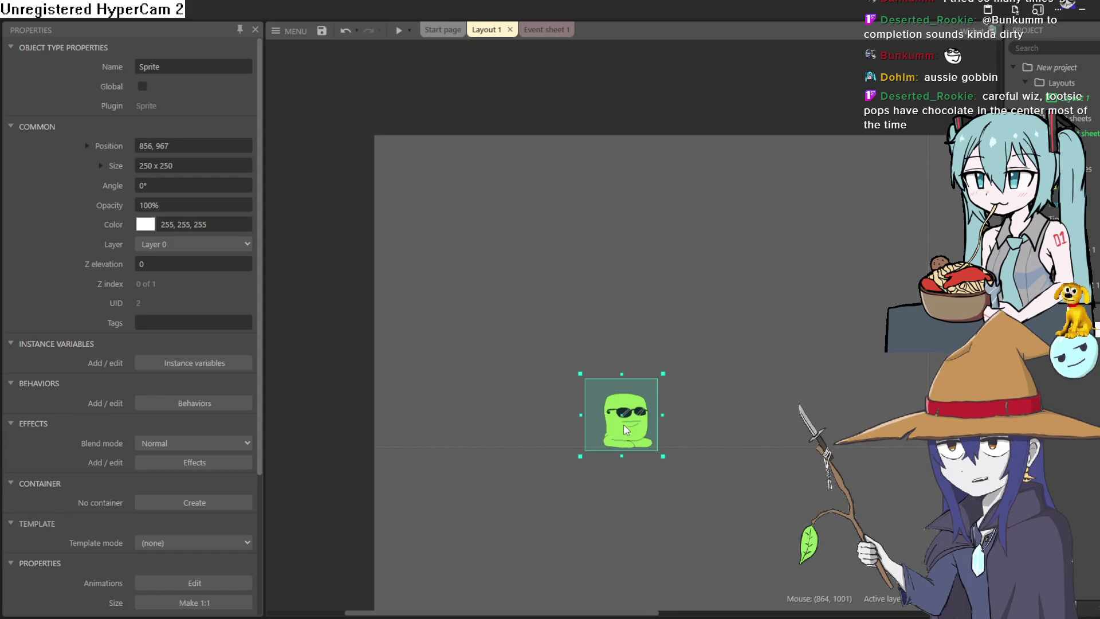
mouse_move(626, 426)
mouse_down()
mouse_move(617, 438)
mouse_move(642, 397)
mouse_move(364, 420)
mouse_move(318, 414)
mouse_move(315, 388)
mouse_move(356, 421)
mouse_move(641, 462)
mouse_move(642, 427)
mouse_move(633, 442)
mouse_move(641, 436)
mouse_move(335, 379)
mouse_move(307, 384)
mouse_move(305, 370)
mouse_up()
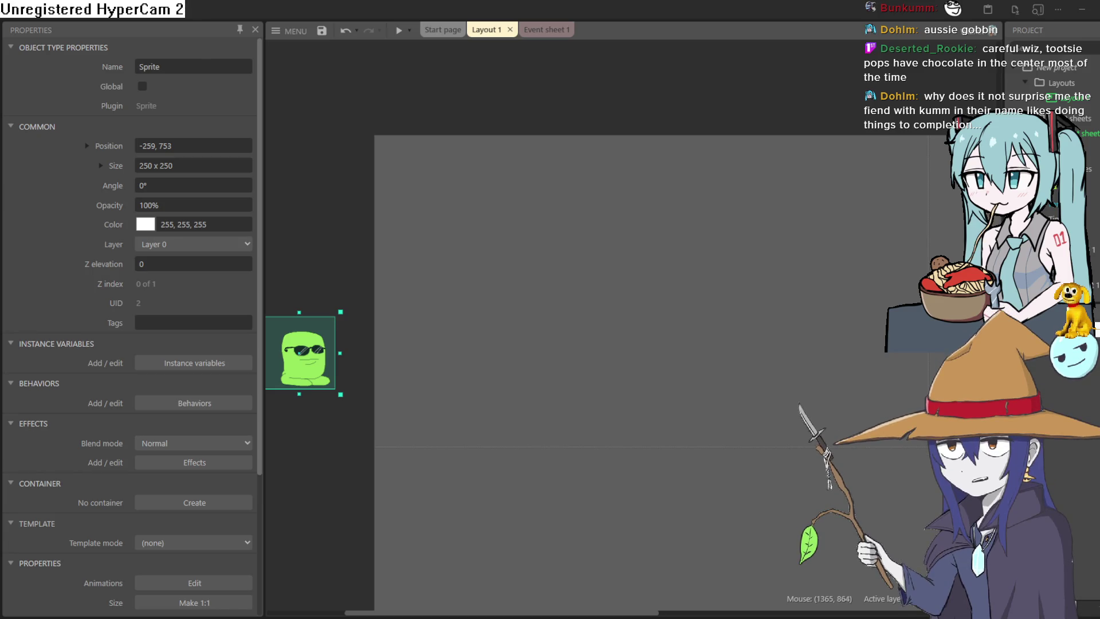
drag(718, 438, 658, 418)
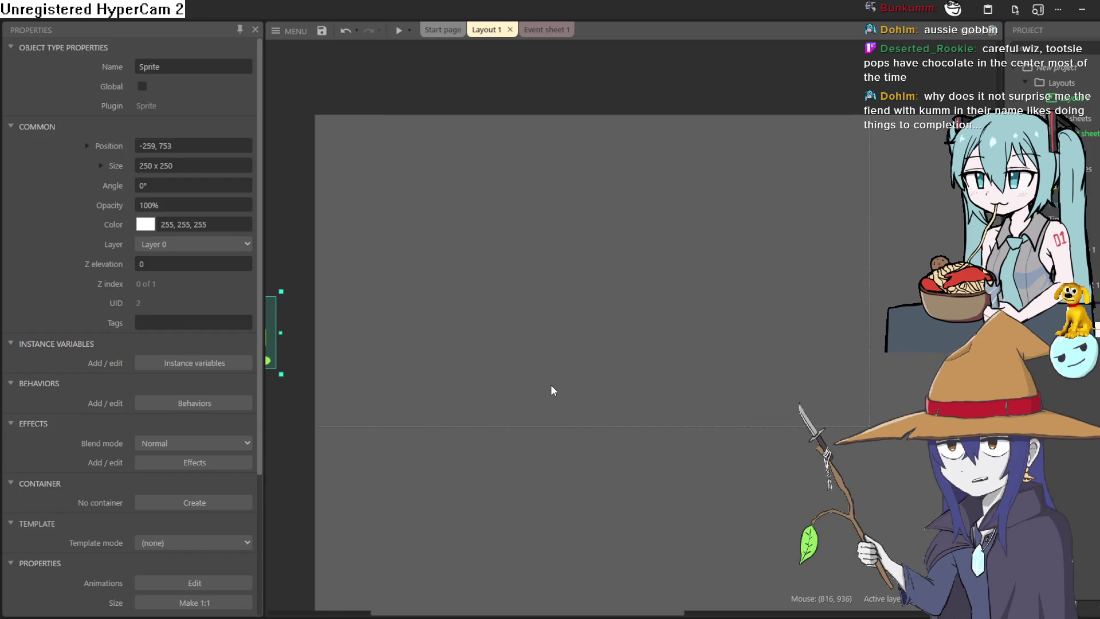
mouse_move(267, 362)
mouse_down()
mouse_move(364, 386)
mouse_move(399, 425)
mouse_move(315, 420)
mouse_up()
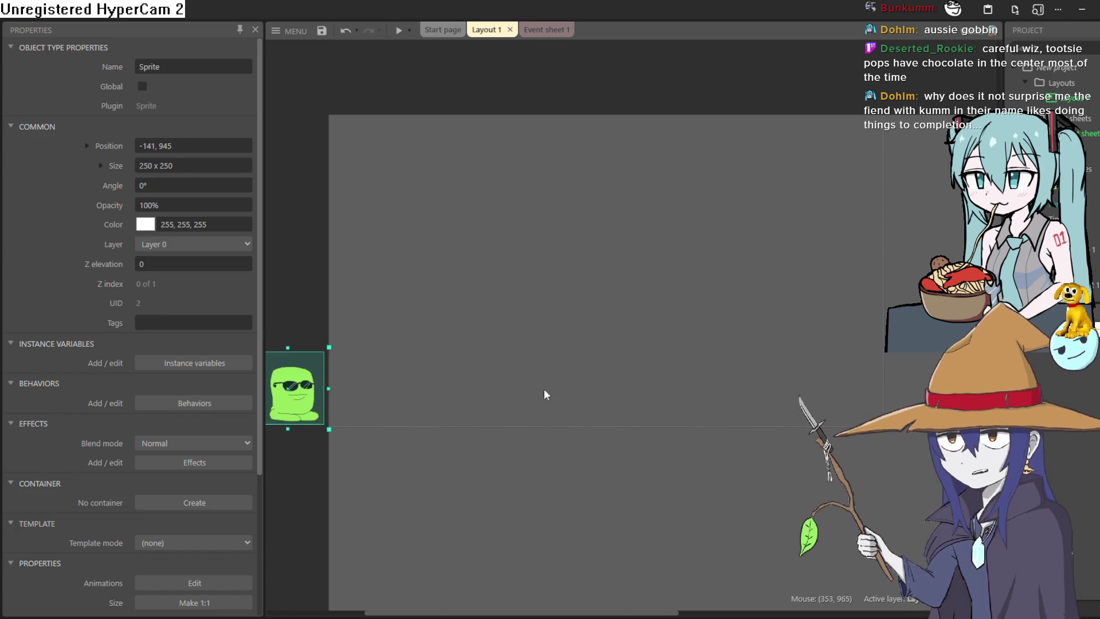
click(528, 394)
- Insert a new Sprite object into the layout
double_click(573, 379)
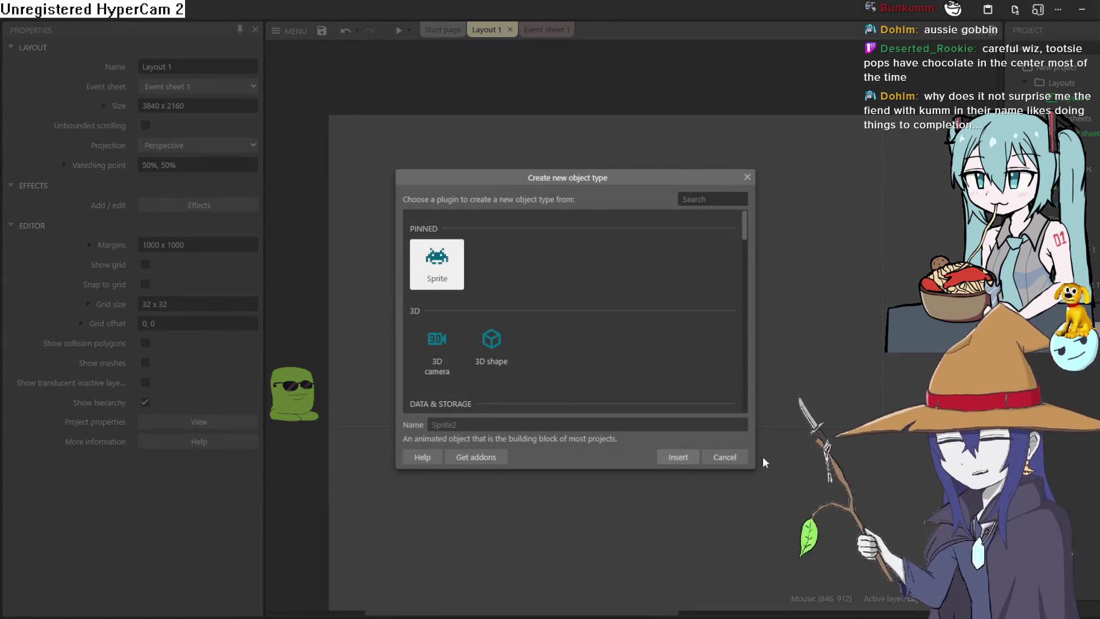
click(678, 457)
click(622, 378)
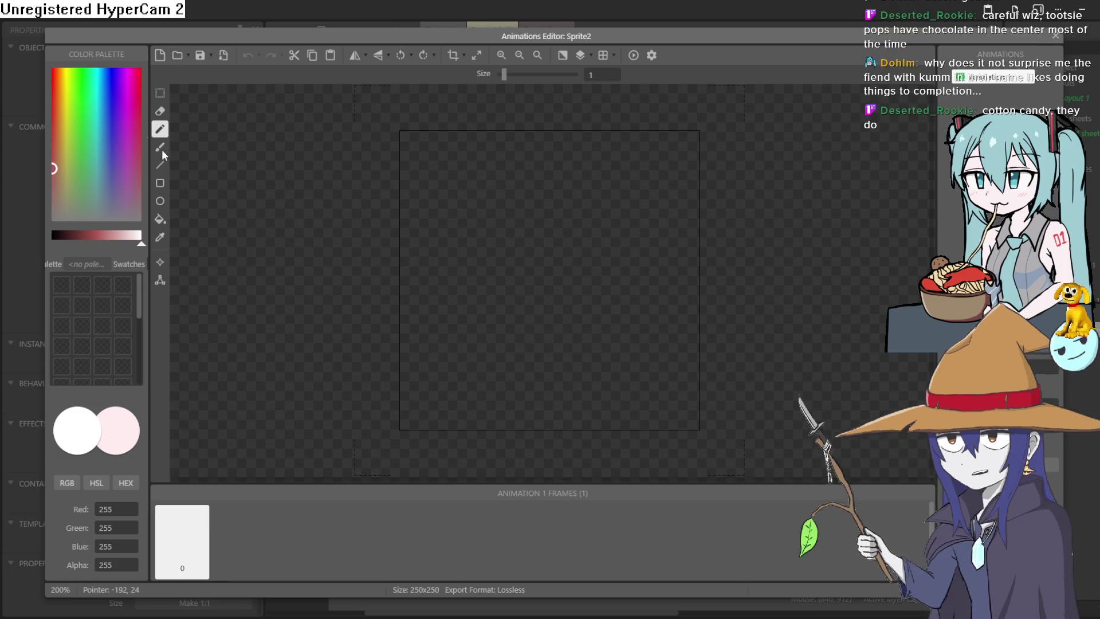
- Try a near-black circle on the 250x250 frame, undo it, and close the Animations Editor
drag(47, 174, 15, 83)
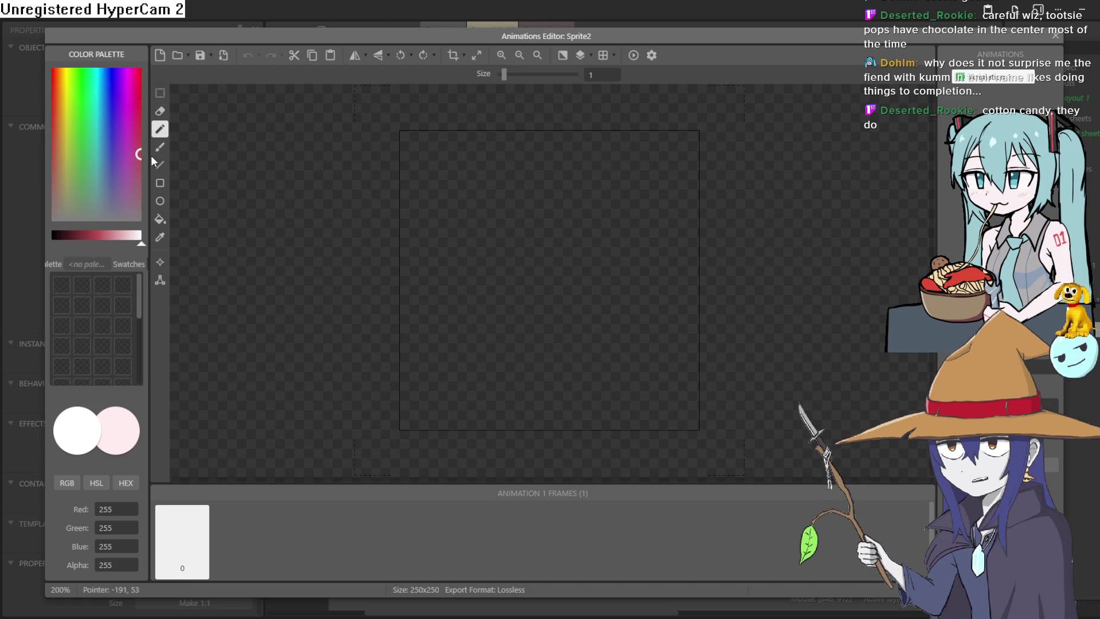
drag(143, 247, 51, 250)
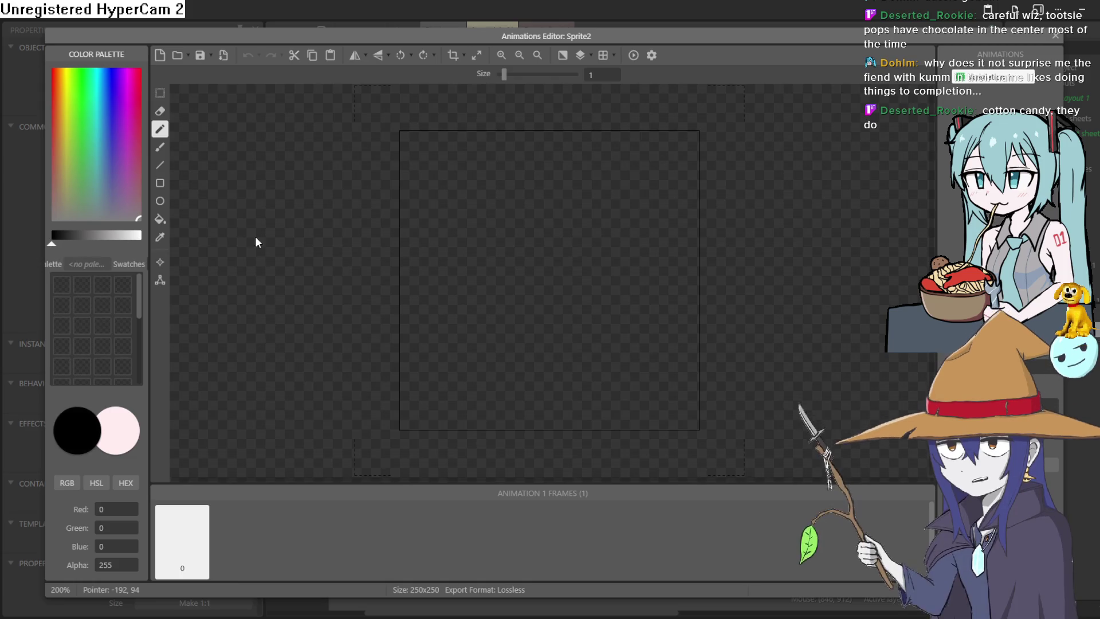
drag(505, 362, 454, 322)
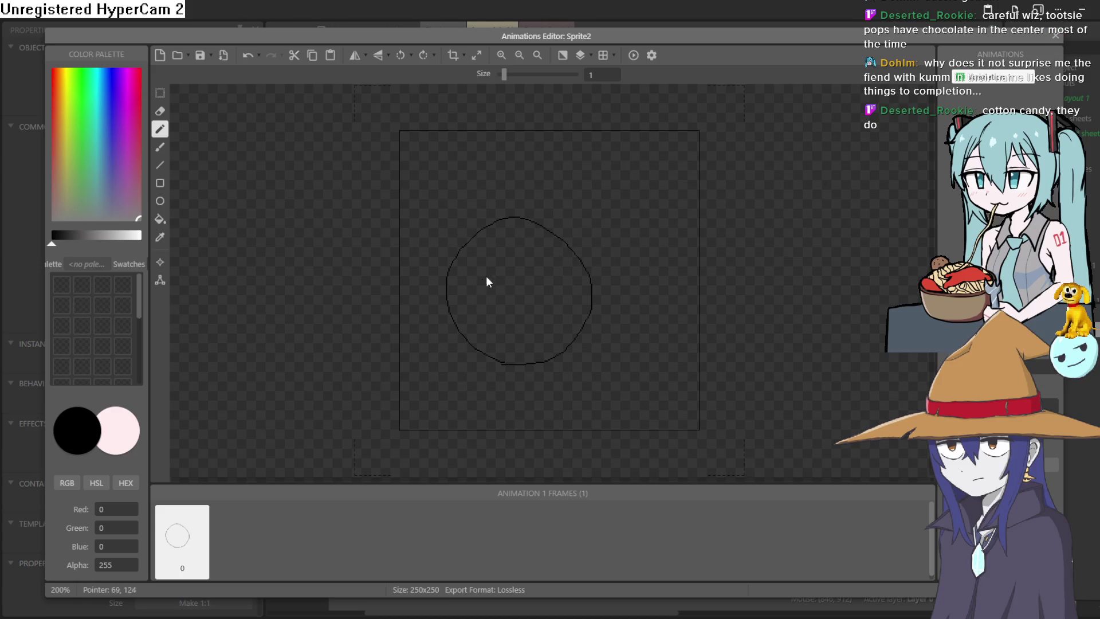
key(ctrl+z)
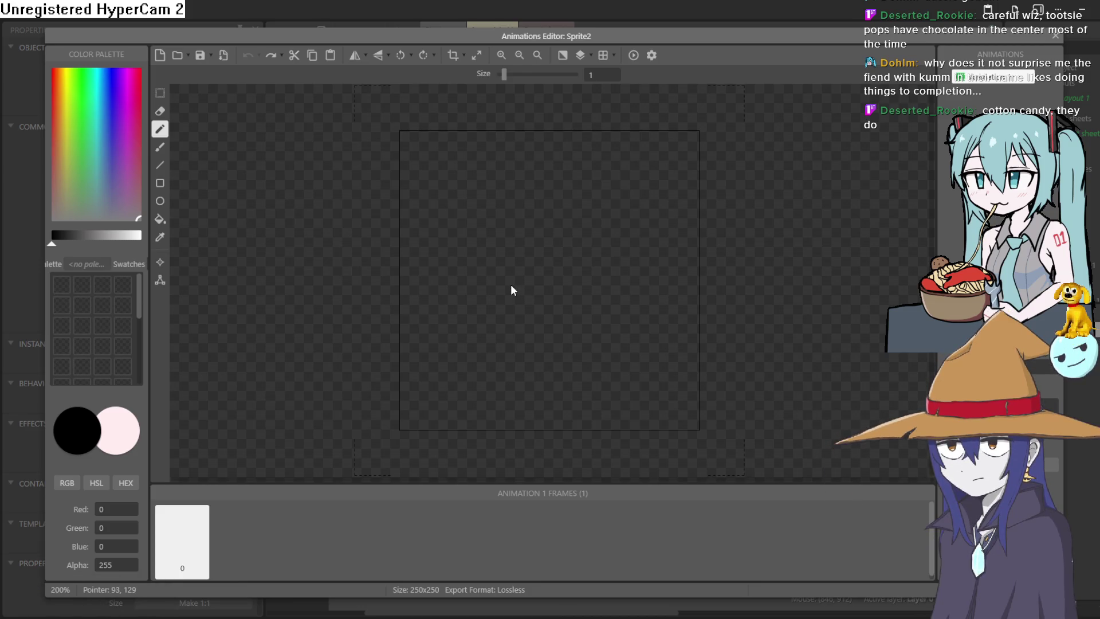
click(1056, 36)
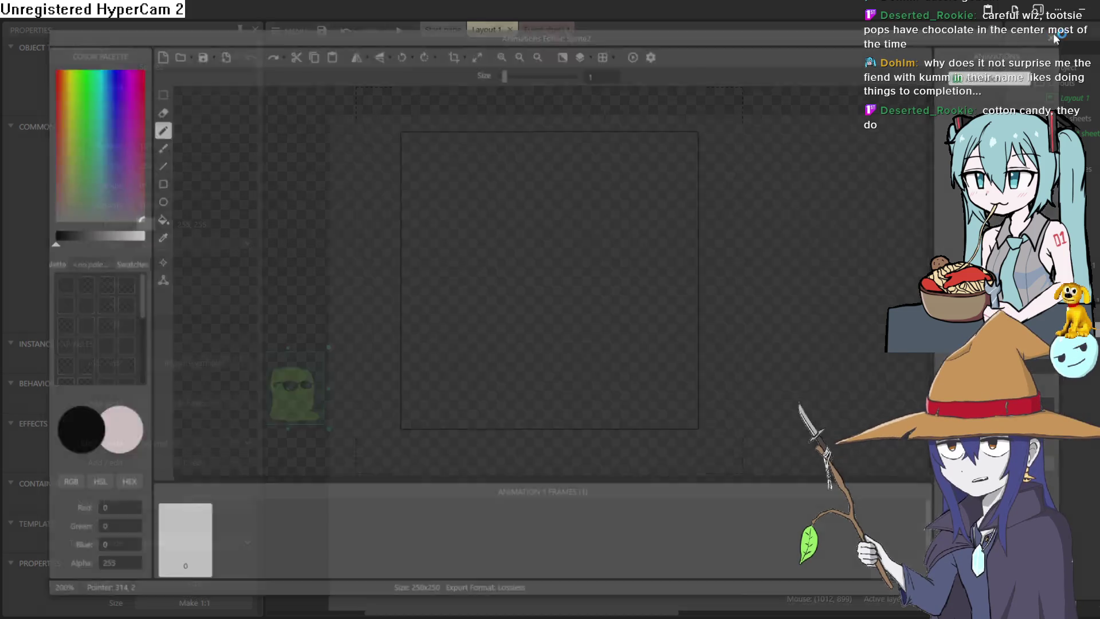
- Switch to Aseprite and make a new sprite: width 100, height 100, Transparent background
click(1084, 17)
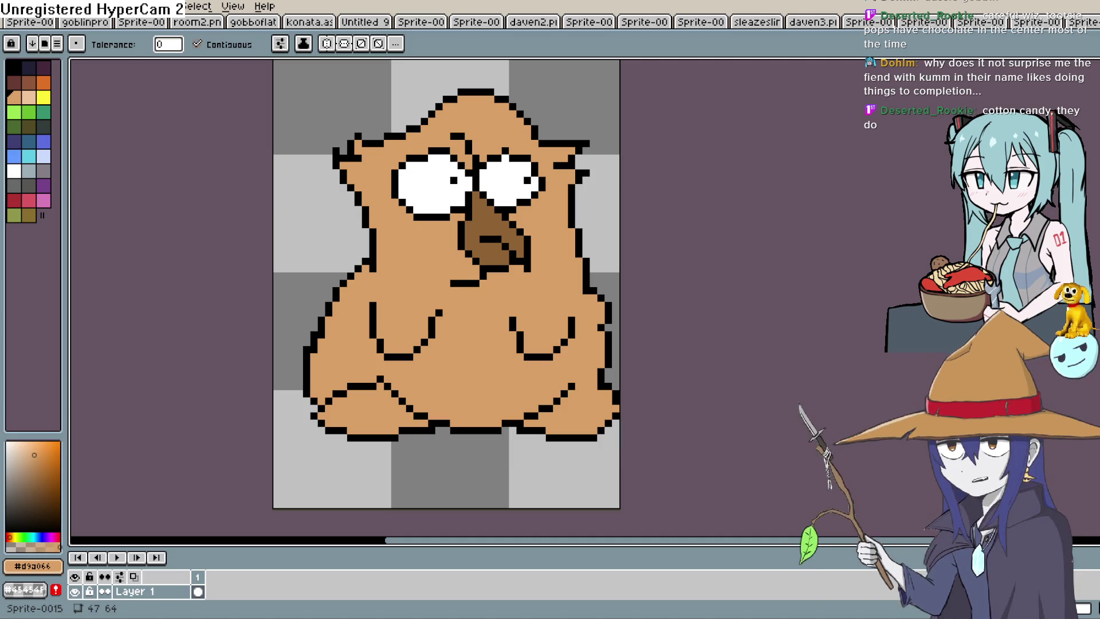
click(18, 8)
click(31, 23)
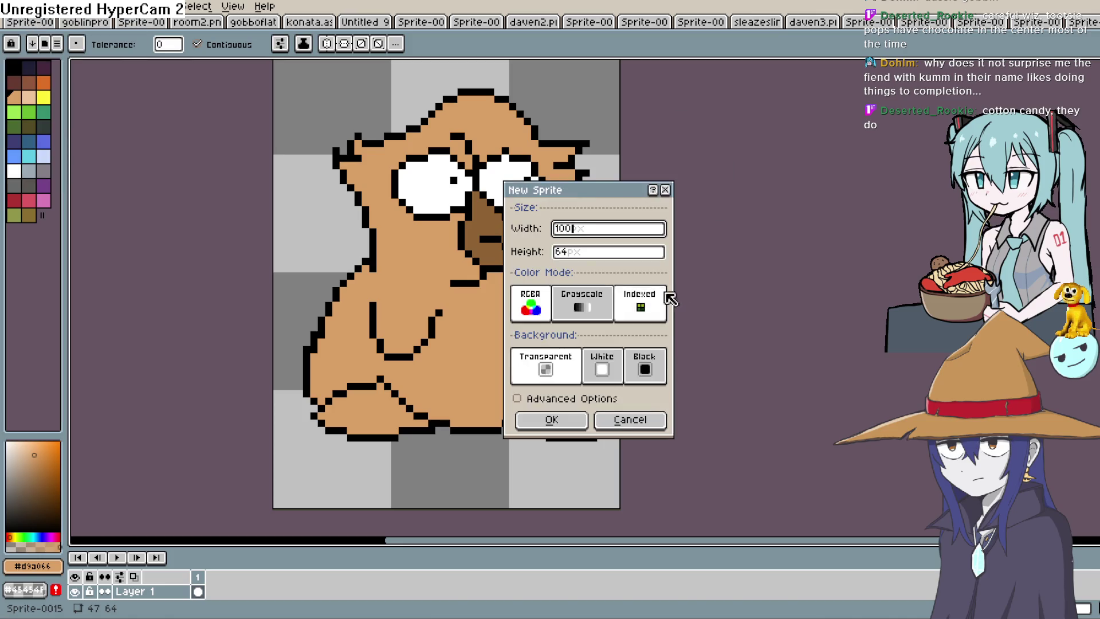
click(579, 257)
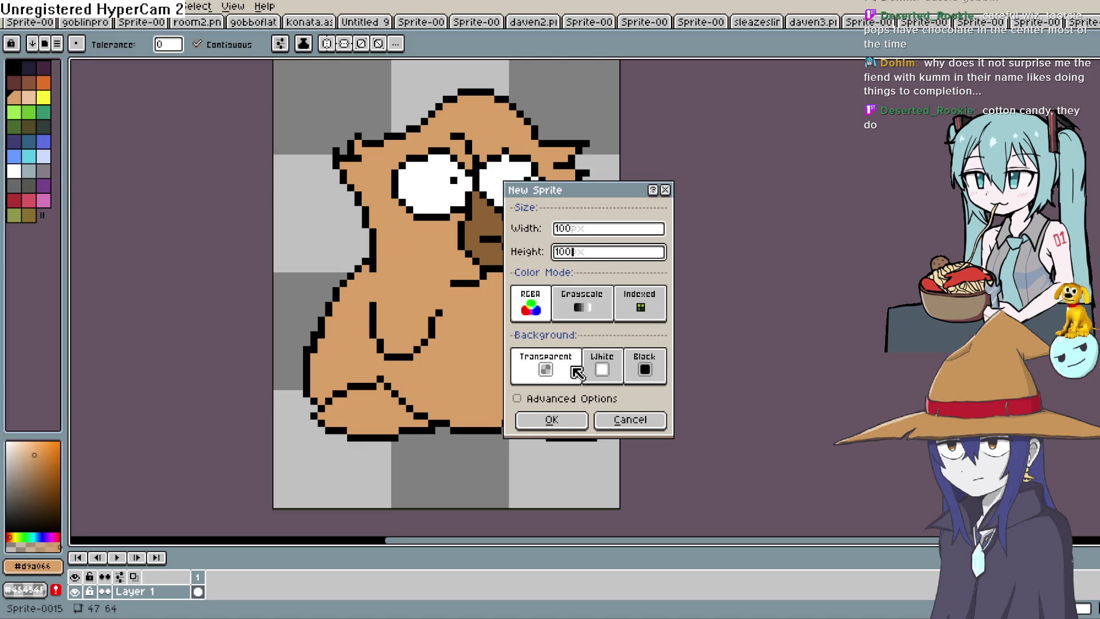
click(566, 413)
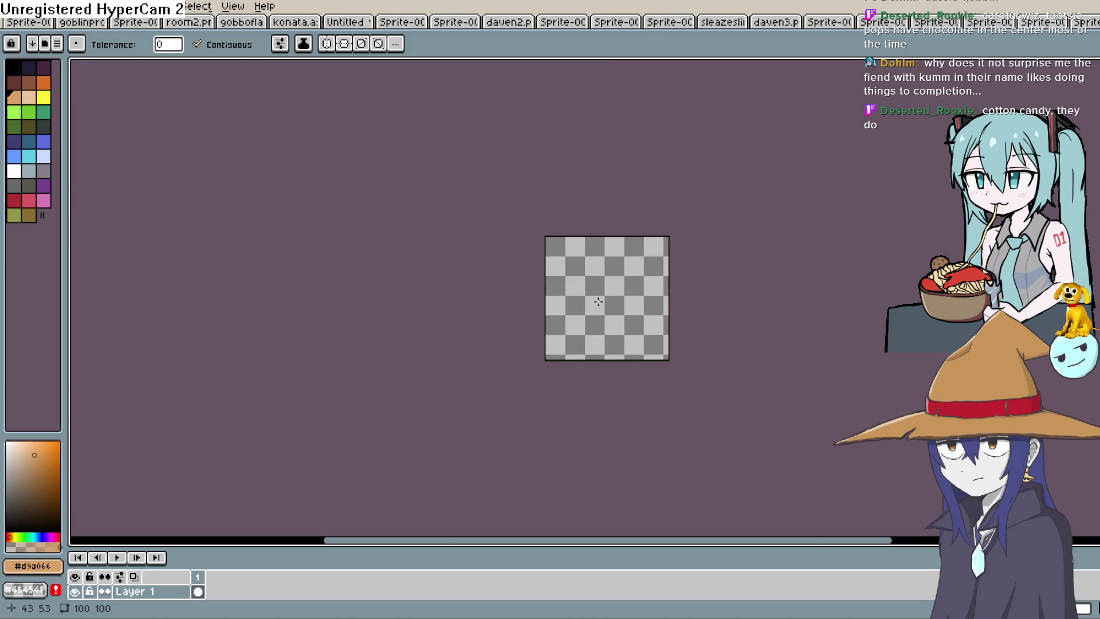
scroll(577, 296, down, 2)
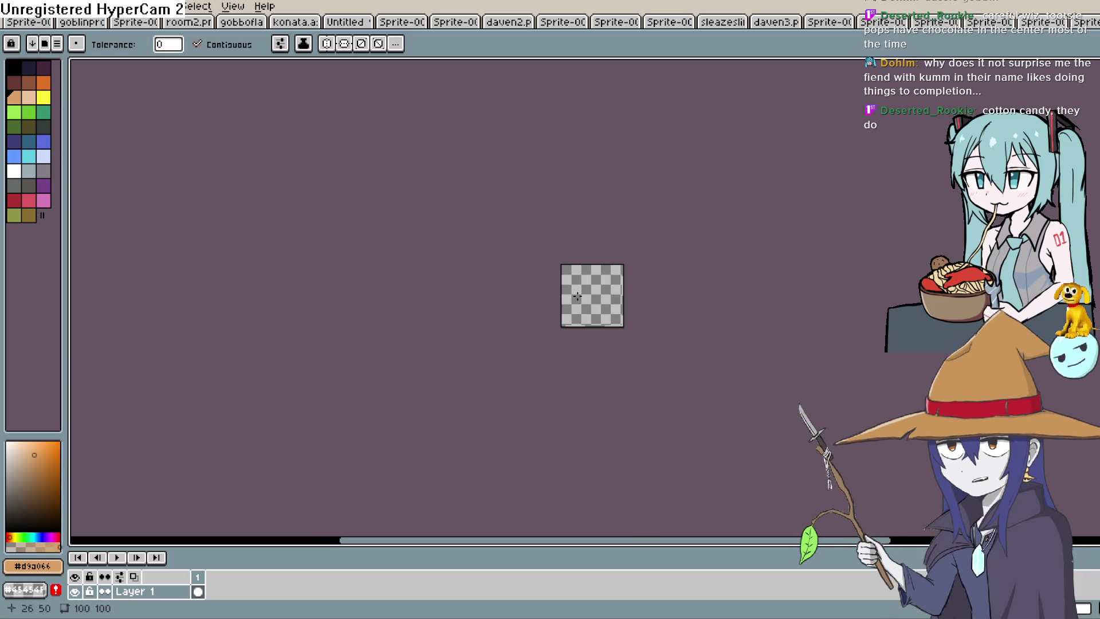
scroll(577, 297, up, 3)
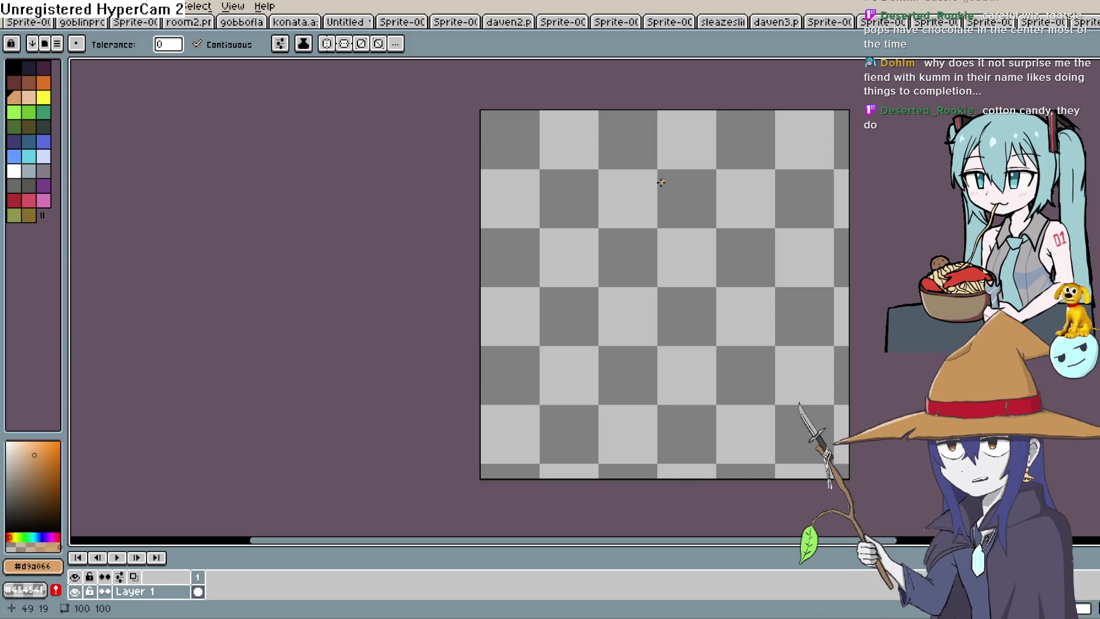
scroll(658, 181, right, 3)
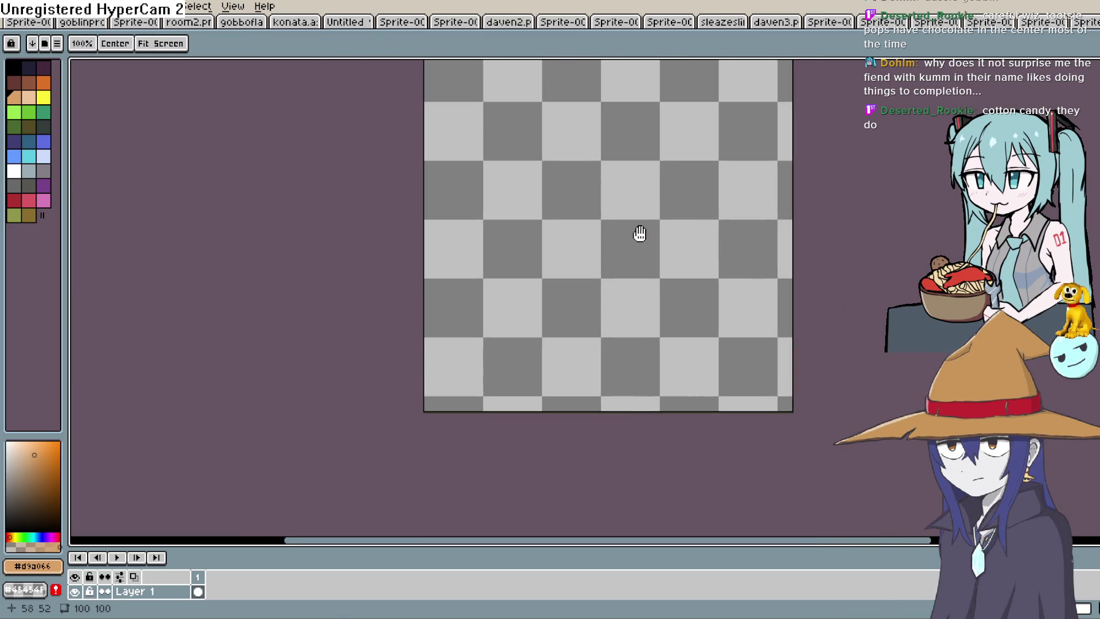
scroll(629, 238, down, 1)
scroll(624, 248, up, 2)
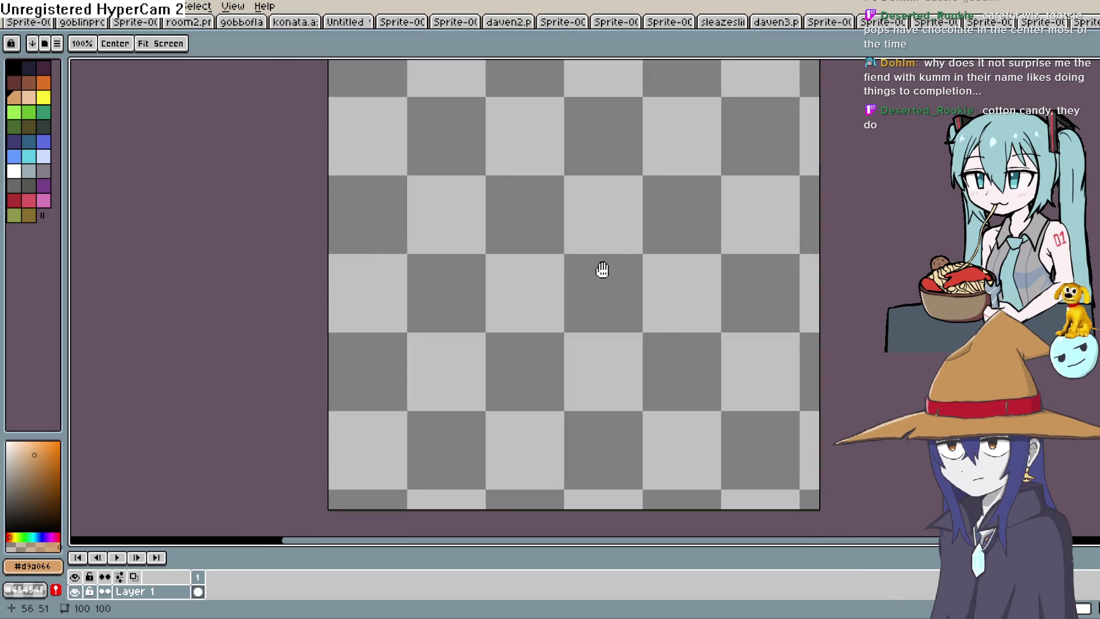
scroll(511, 263, up, 1)
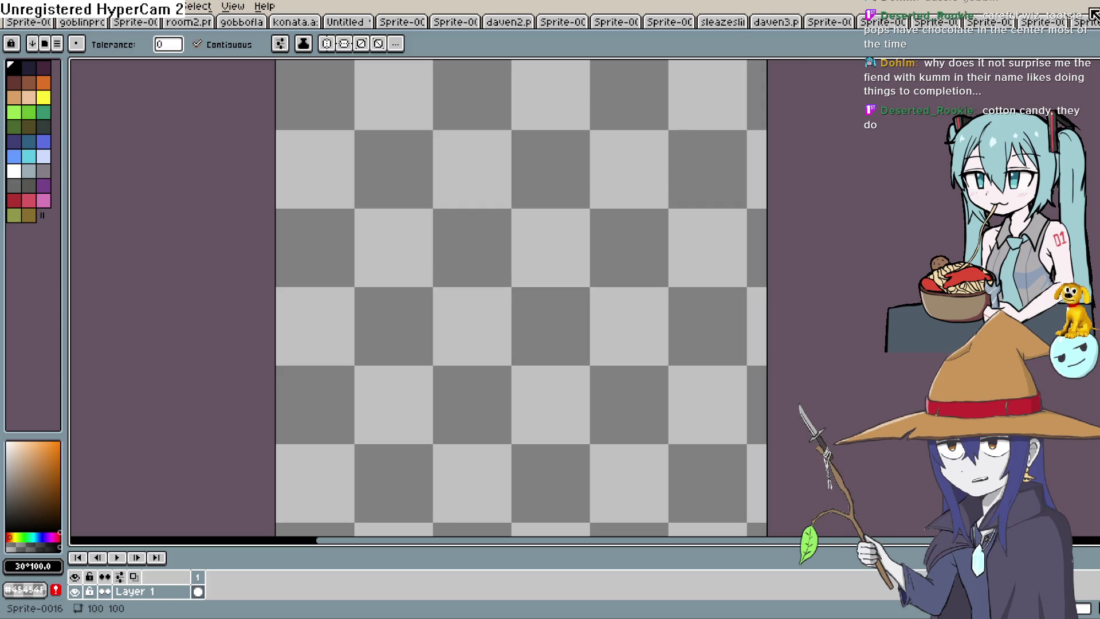
click(1014, 21)
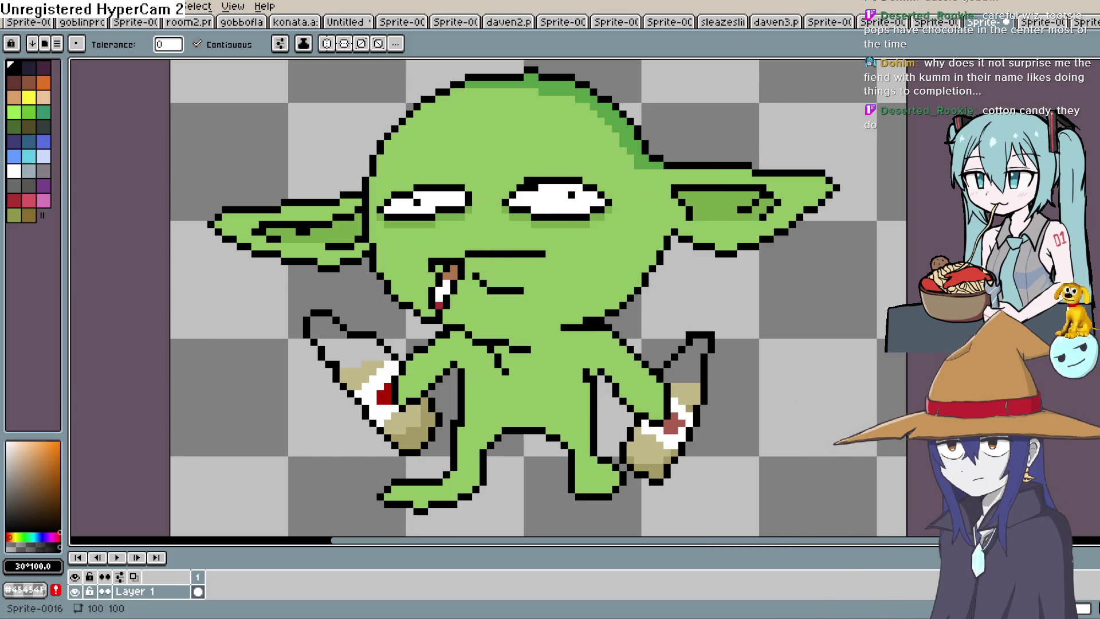
- Shift the view over the finished green goblin sprite and save it
mouse_move(655, 260)
mouse_down()
mouse_move(665, 225)
mouse_move(644, 229)
mouse_up()
scroll(665, 225, down, 2)
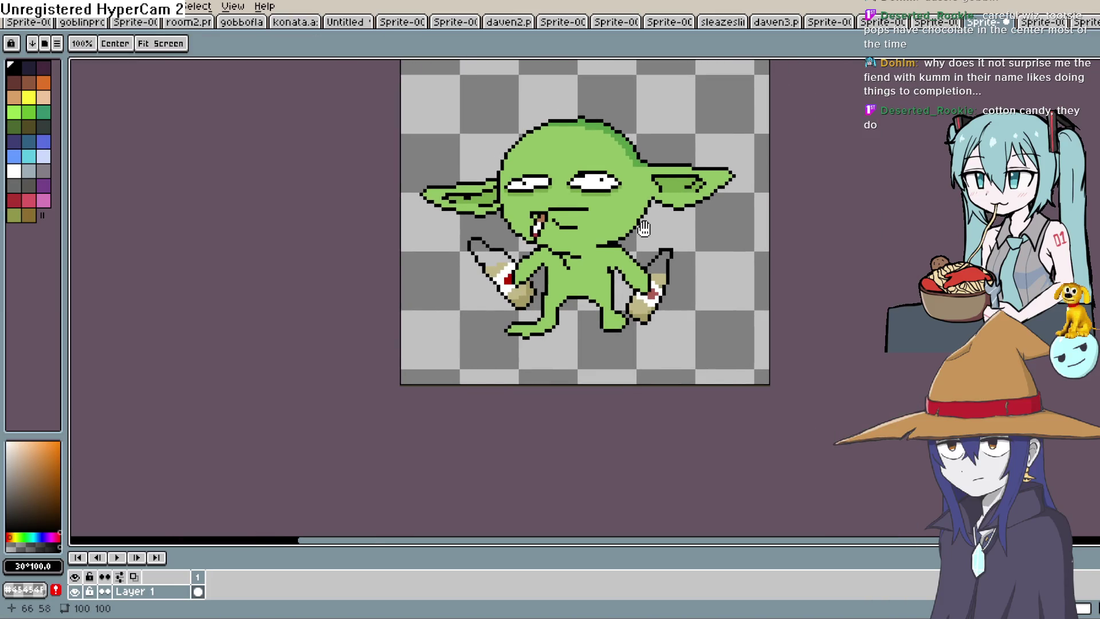
click(13, 6)
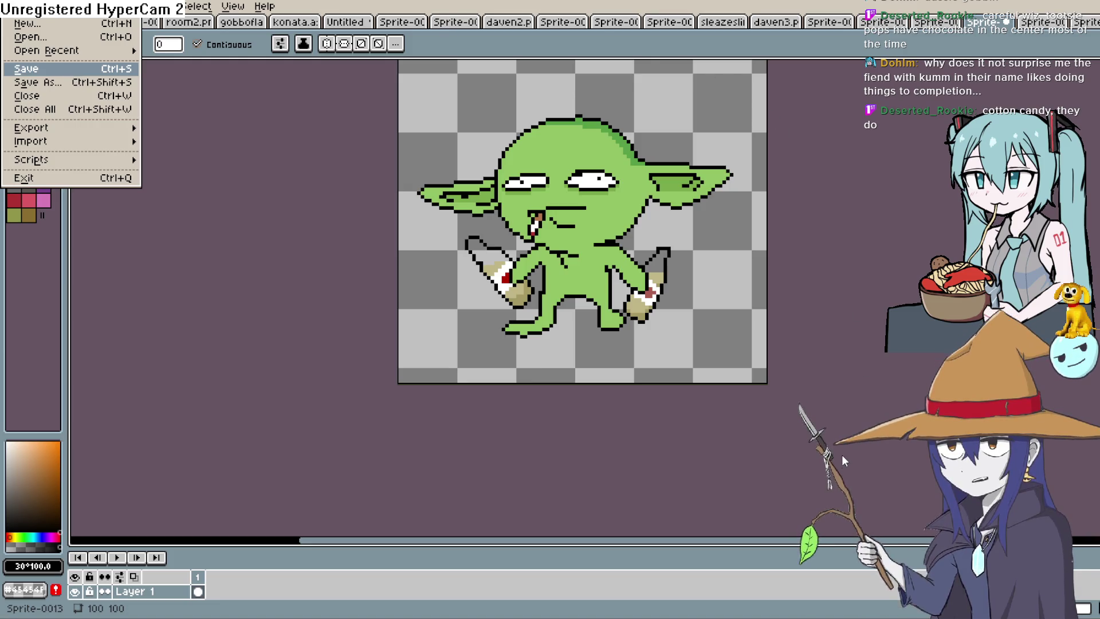
key(Return)
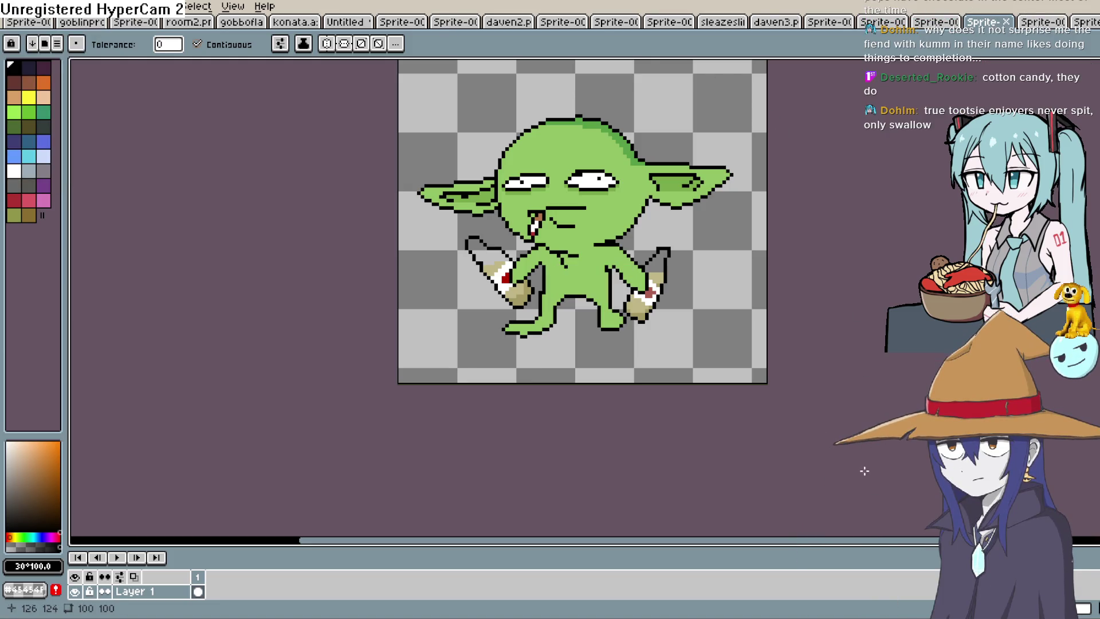
- Sample the tan bottle colour and paint a tan pixel on the right bottle
scroll(677, 300, up, 2)
key(i)
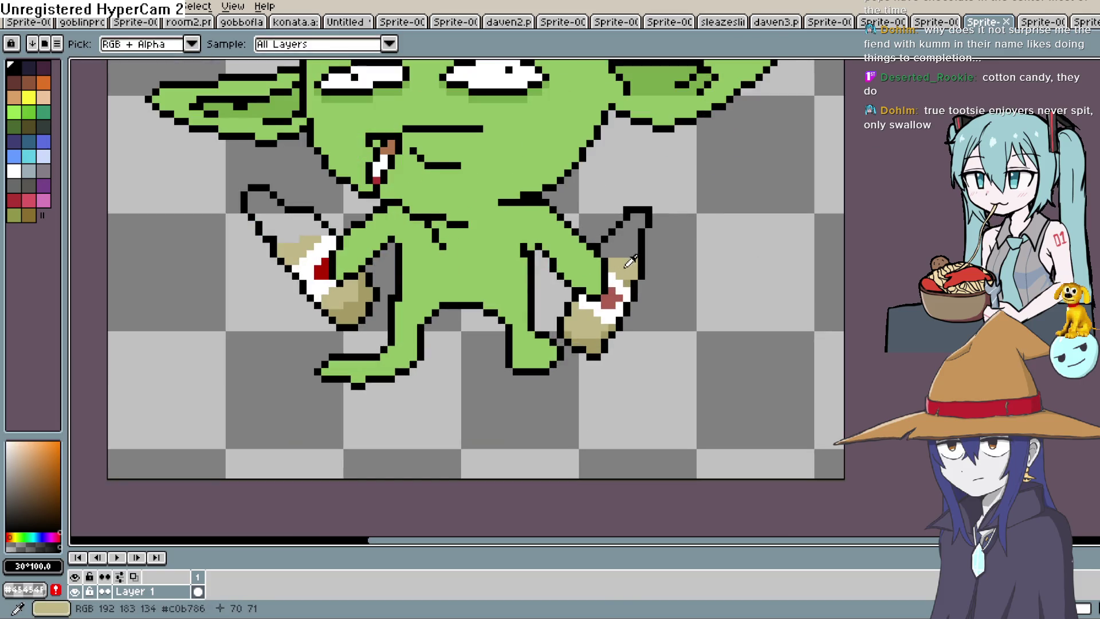
key(b)
click(613, 278)
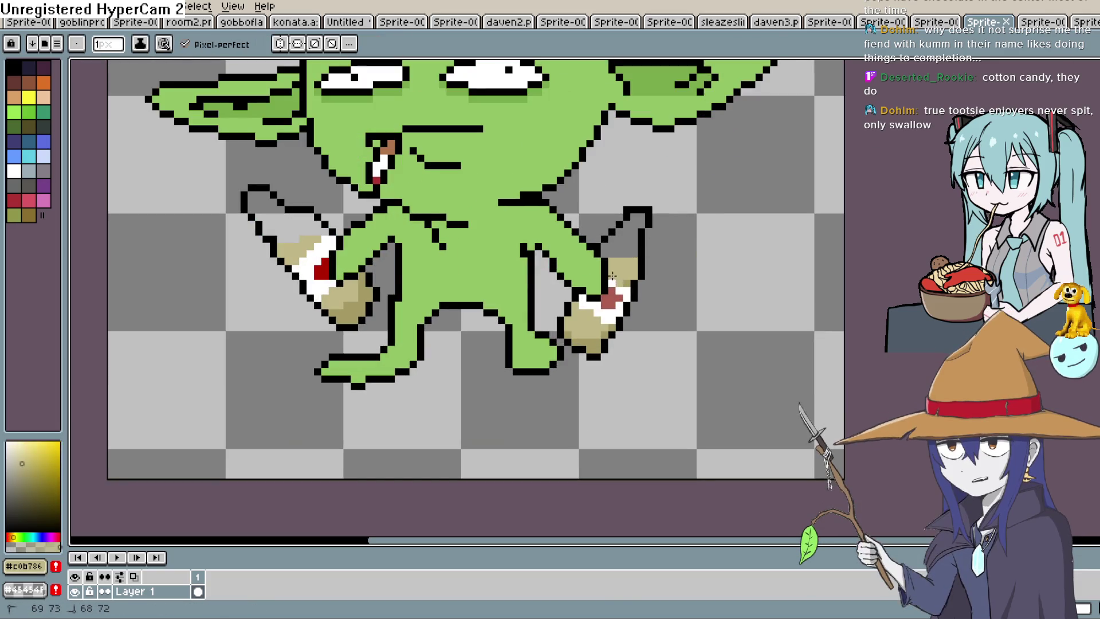
- Paint over the cigarette and the red marks on the right hand with skin green
drag(642, 128, 705, 186)
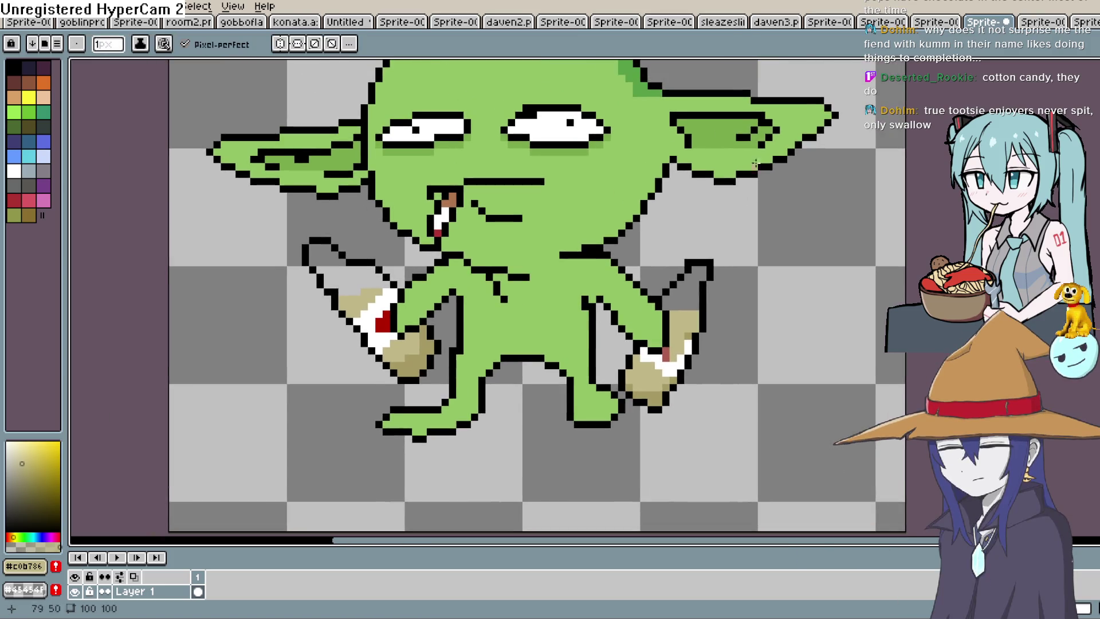
alt+click(467, 224)
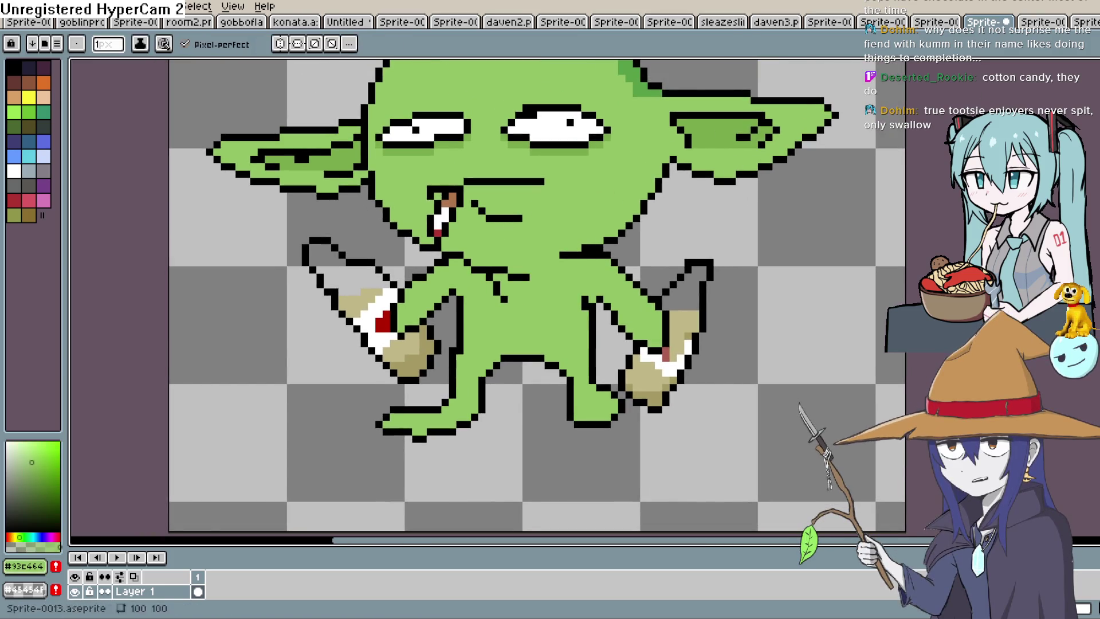
drag(437, 232, 451, 202)
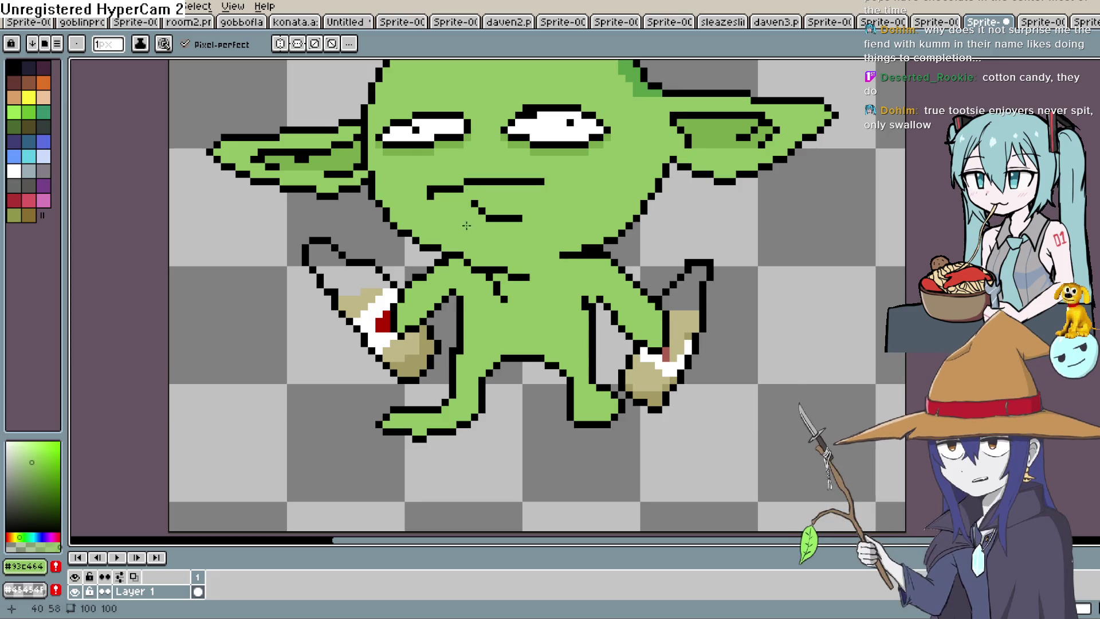
scroll(422, 226, right, 3)
scroll(506, 224, down, 5)
drag(520, 237, 545, 219)
click(609, 234)
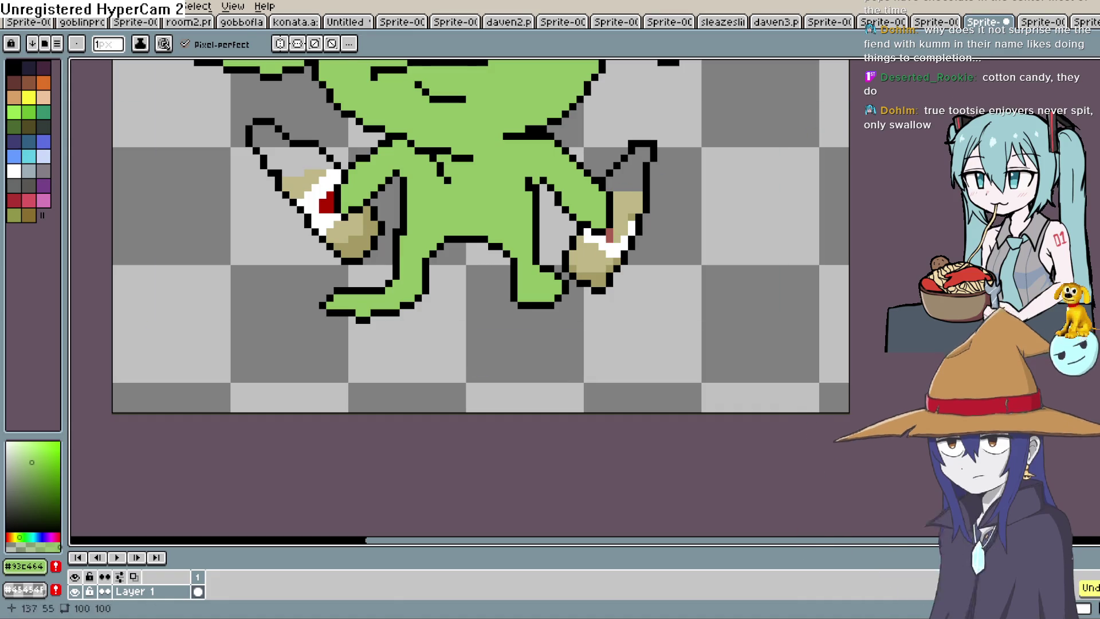
- Cover the red and white pixels on both bottles with the tan colour
alt+click(630, 201)
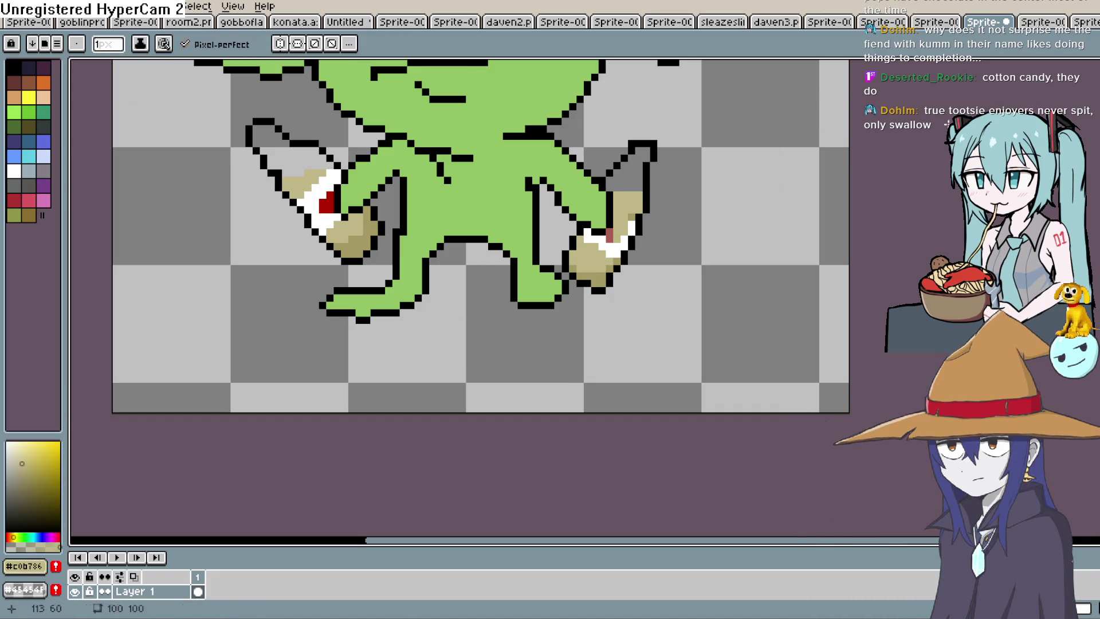
click(608, 246)
click(614, 248)
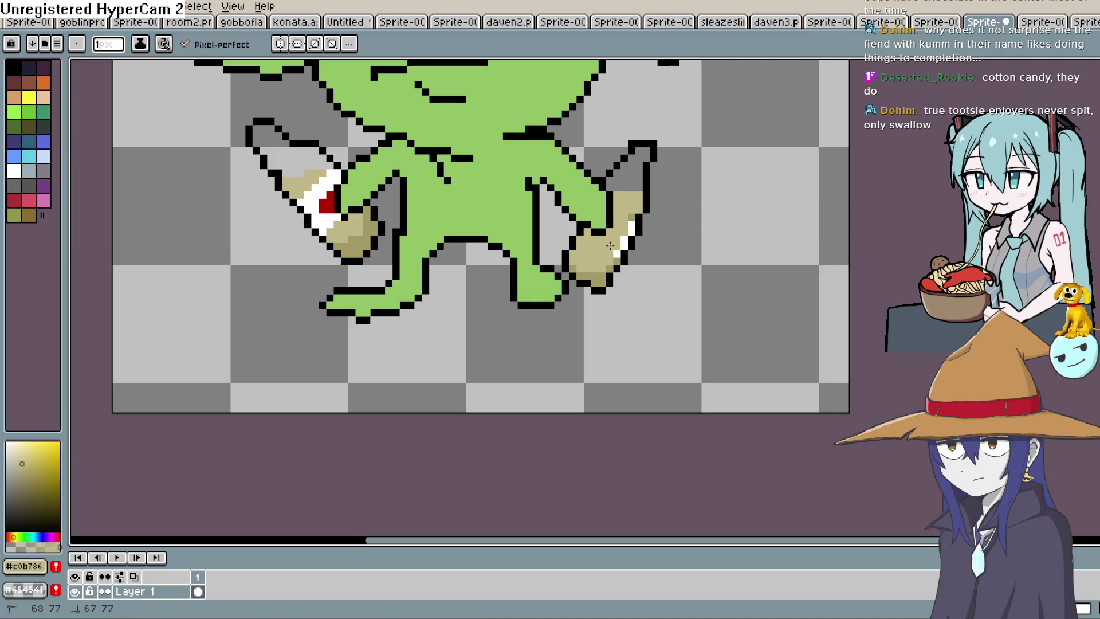
click(630, 227)
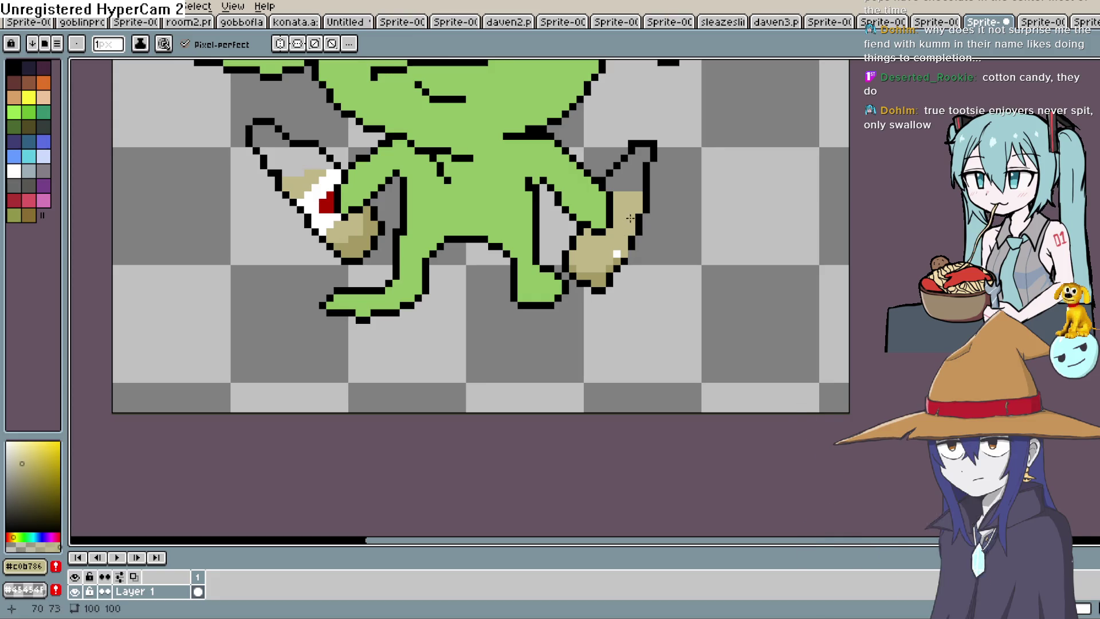
drag(461, 276, 648, 284)
drag(524, 225, 513, 200)
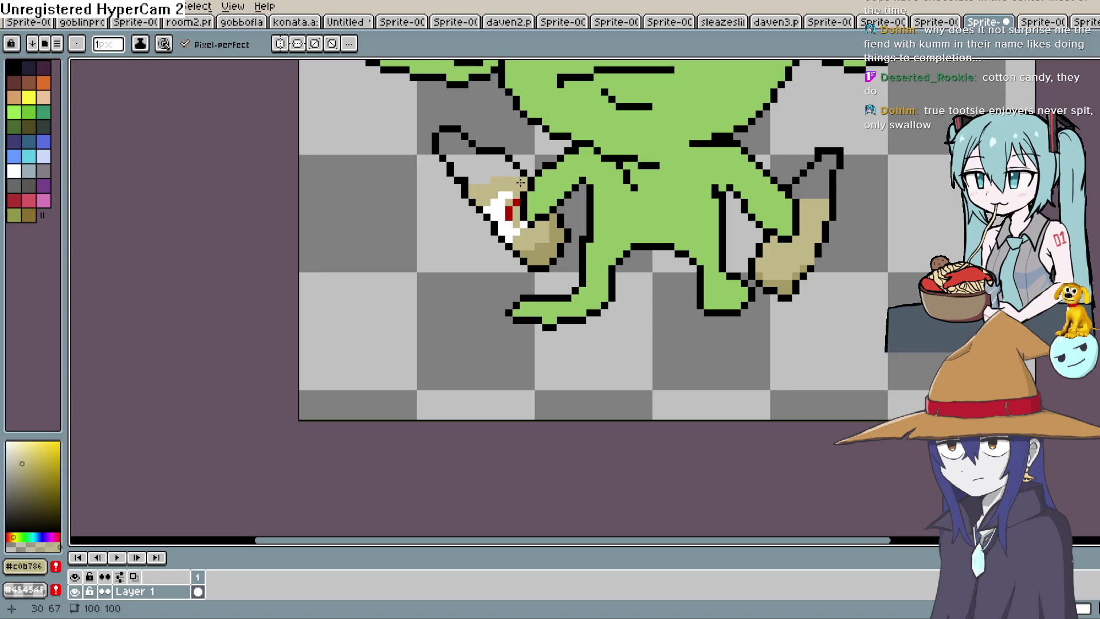
click(495, 215)
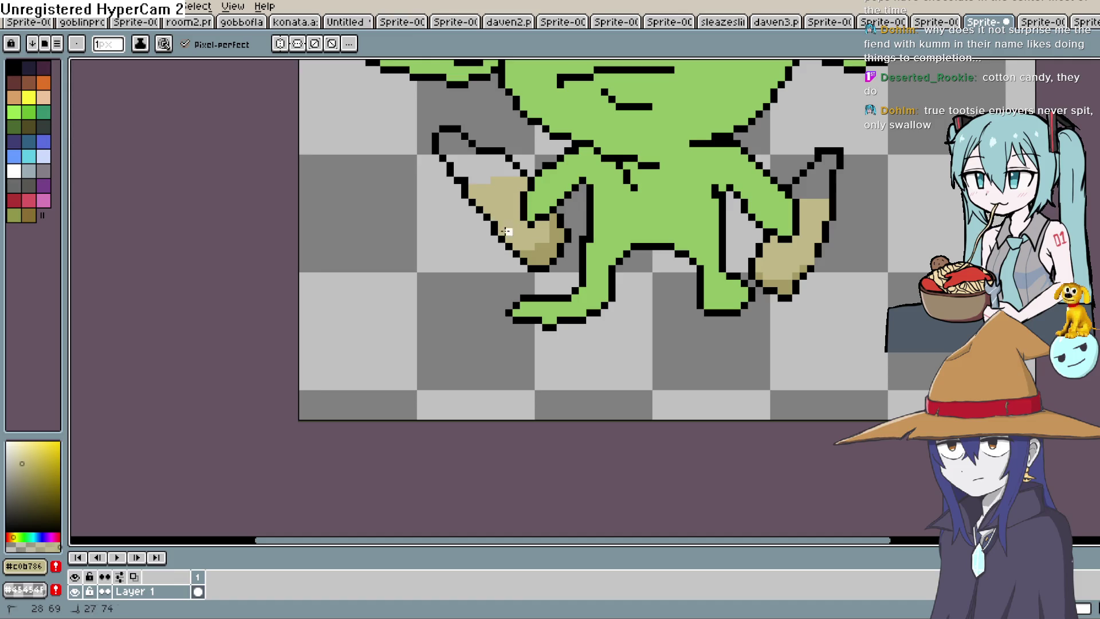
scroll(645, 241, down, 4)
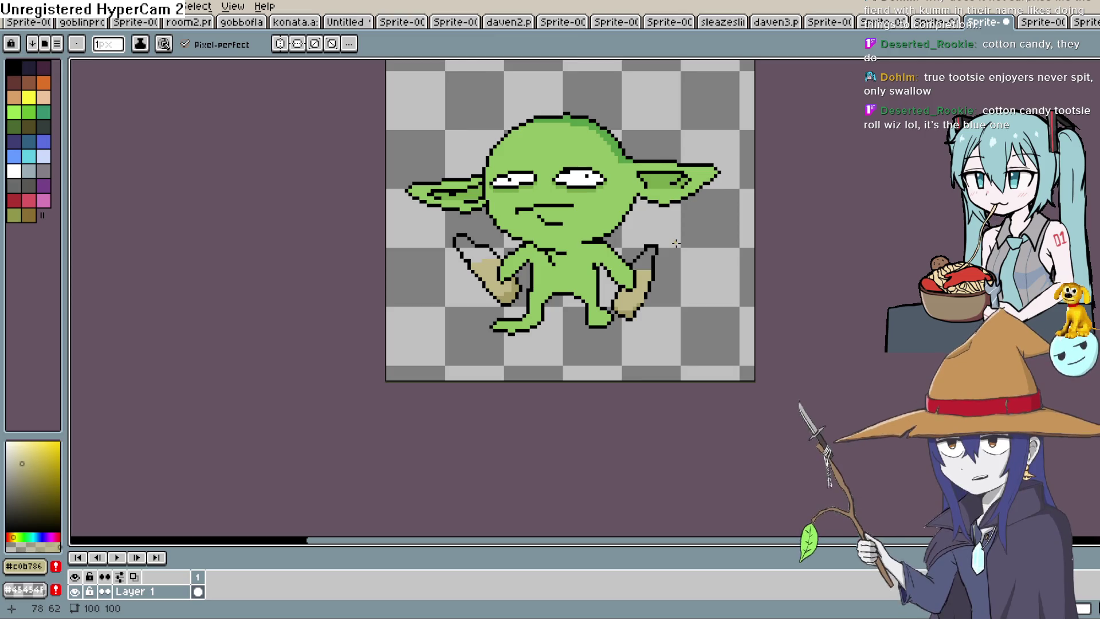
mouse_move(676, 243)
mouse_down()
mouse_move(647, 170)
mouse_move(624, 160)
mouse_up()
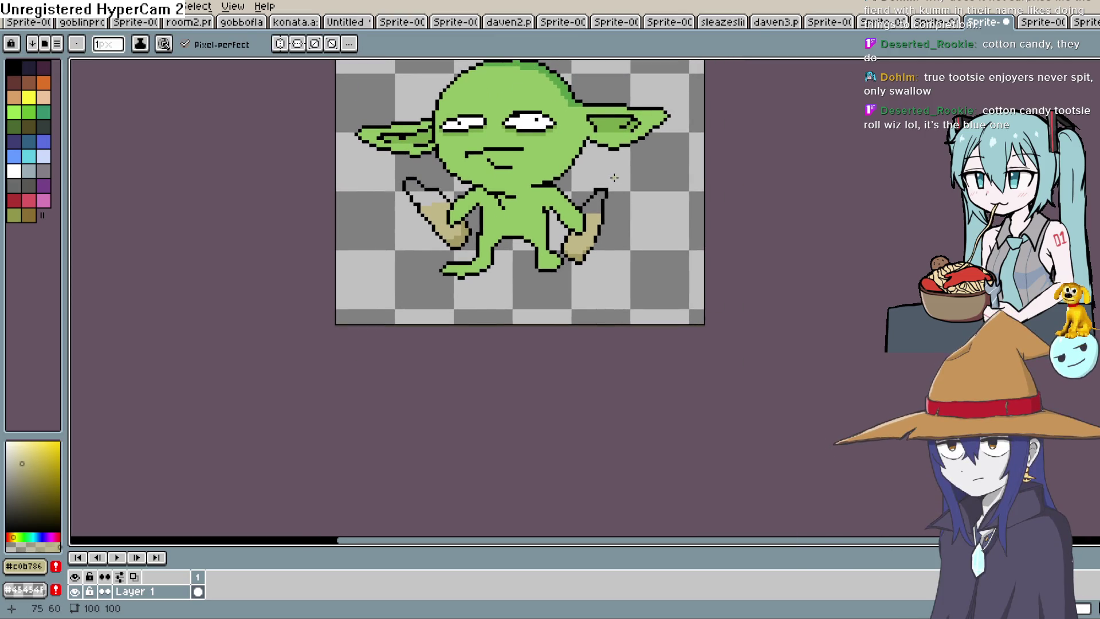
- Darken a right-foot pixel with the sampled darker tan, then fit the whole goblin in view
scroll(606, 177, up, 1)
scroll(607, 177, up, 1)
key(i)
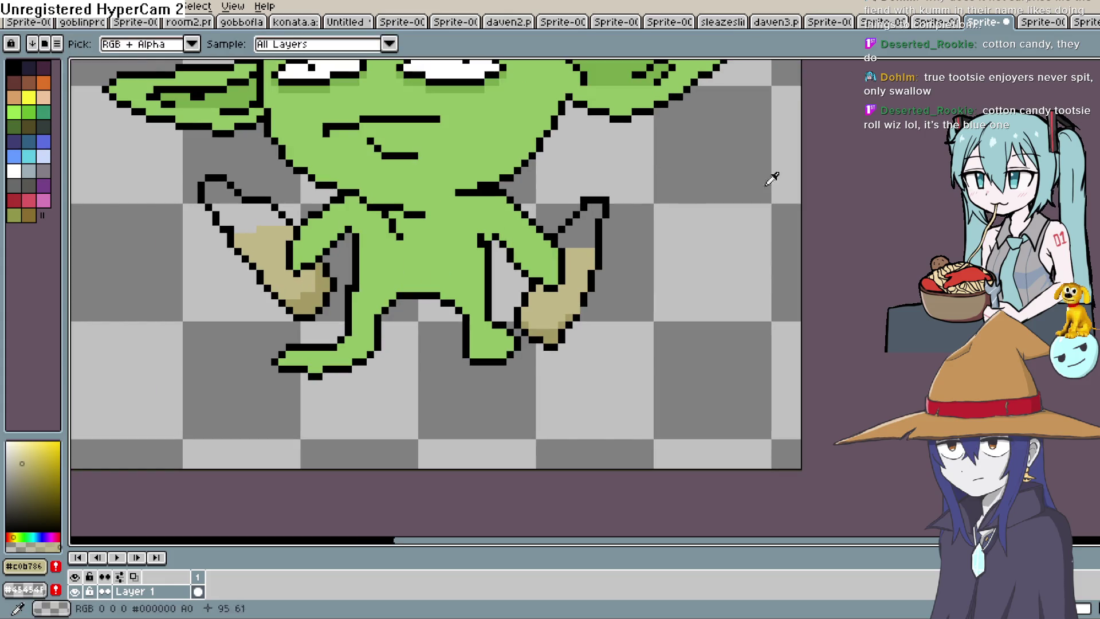
click(566, 323)
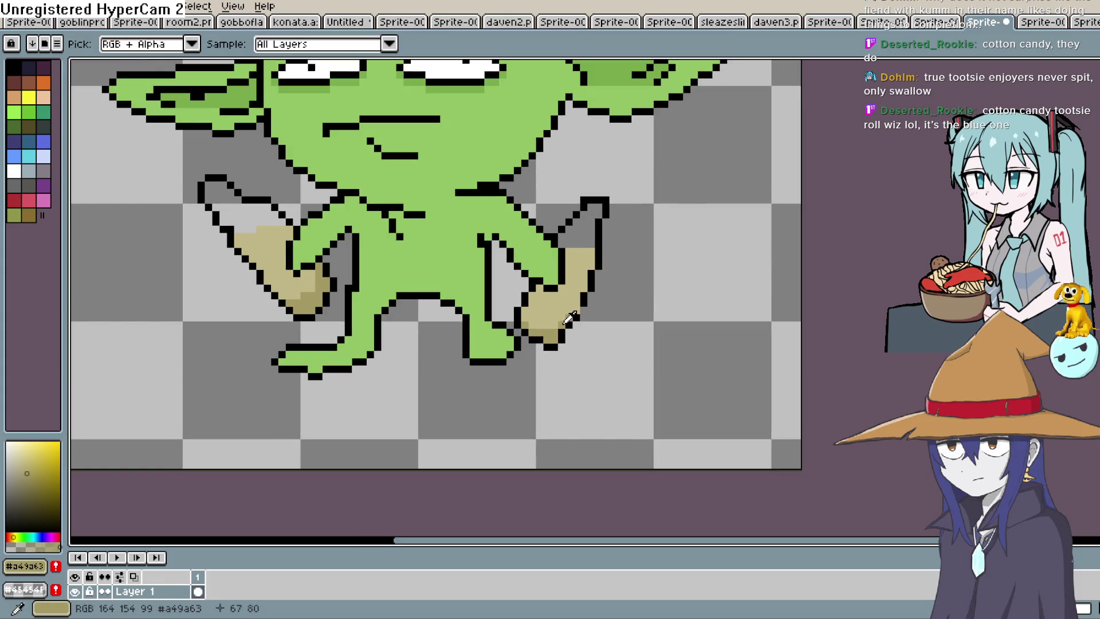
key(b)
click(575, 309)
key(m)
key(ctrl+0)
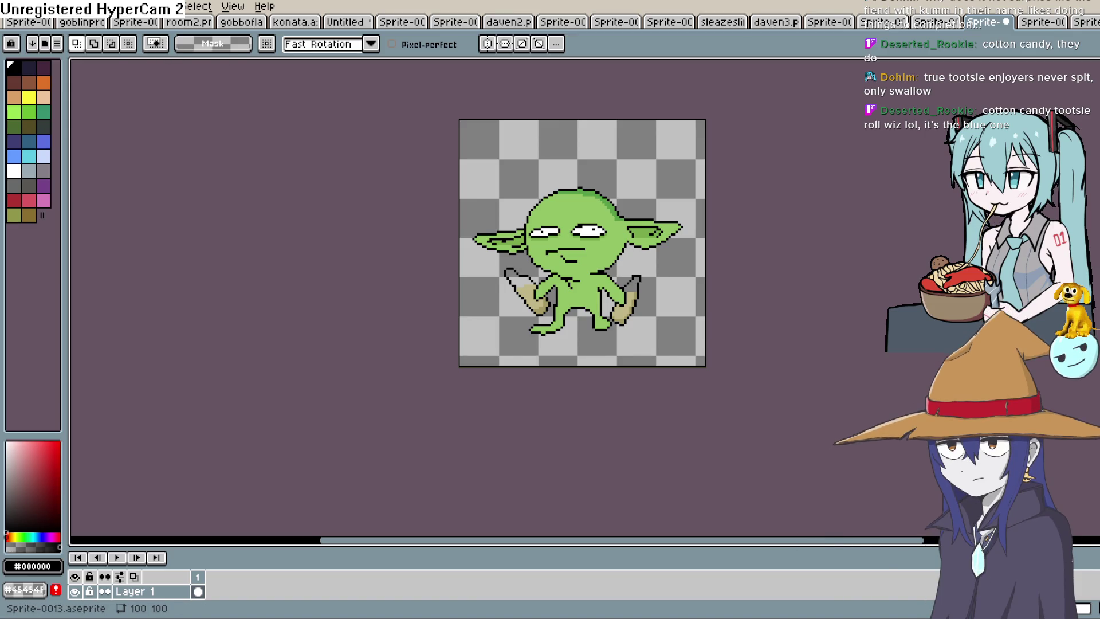
- Export the goblin sprite as oil goblin.png and switch back to Construct 3
click(9, 7)
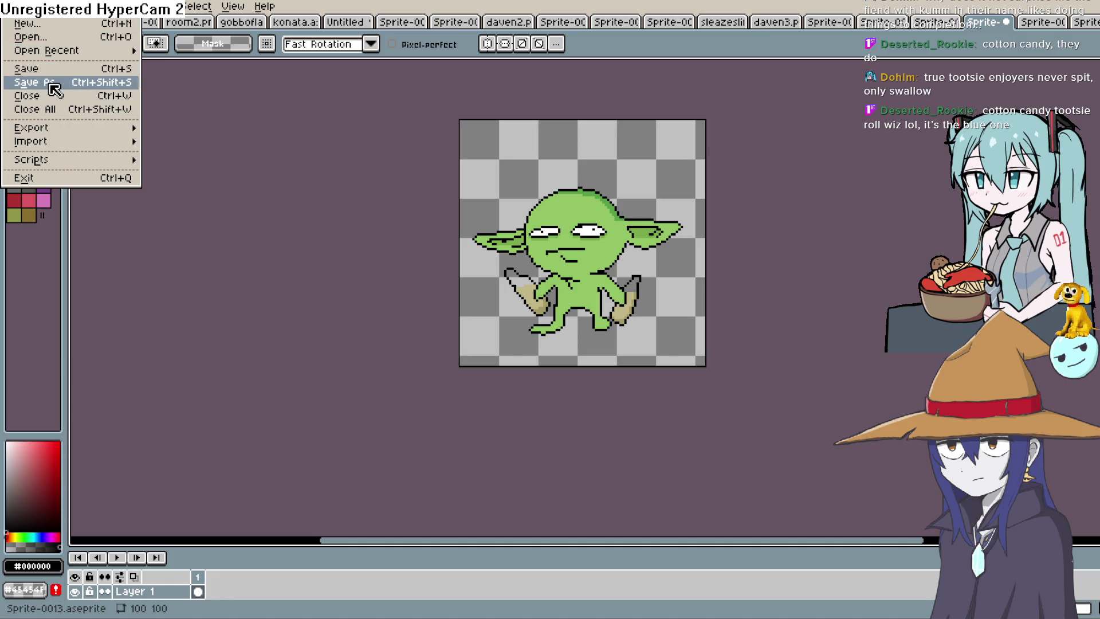
mouse_move(63, 129)
click(166, 127)
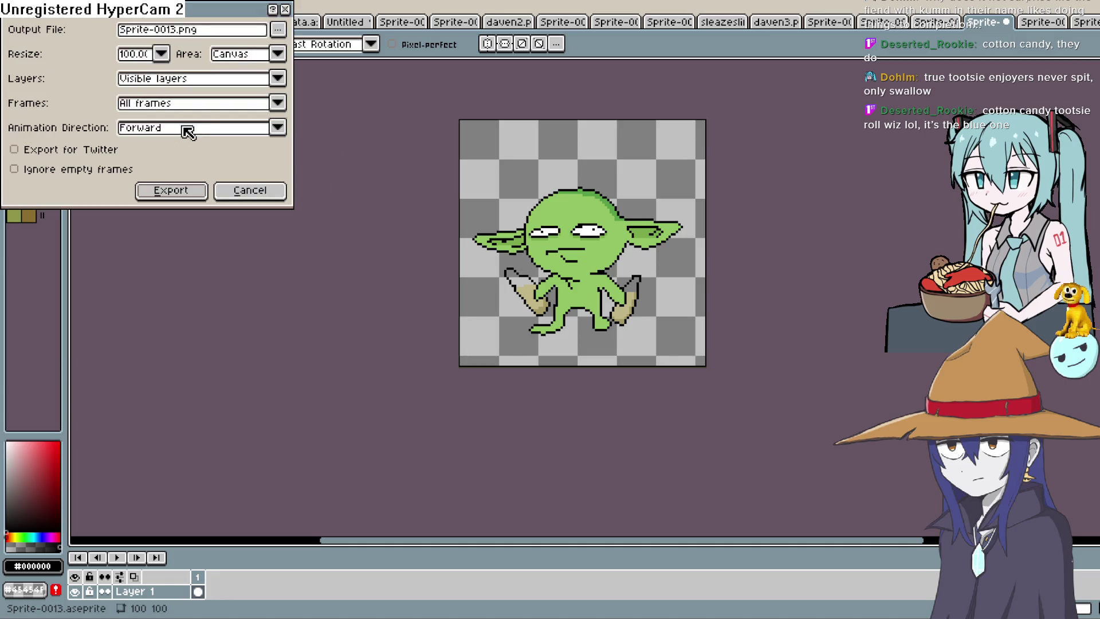
click(280, 31)
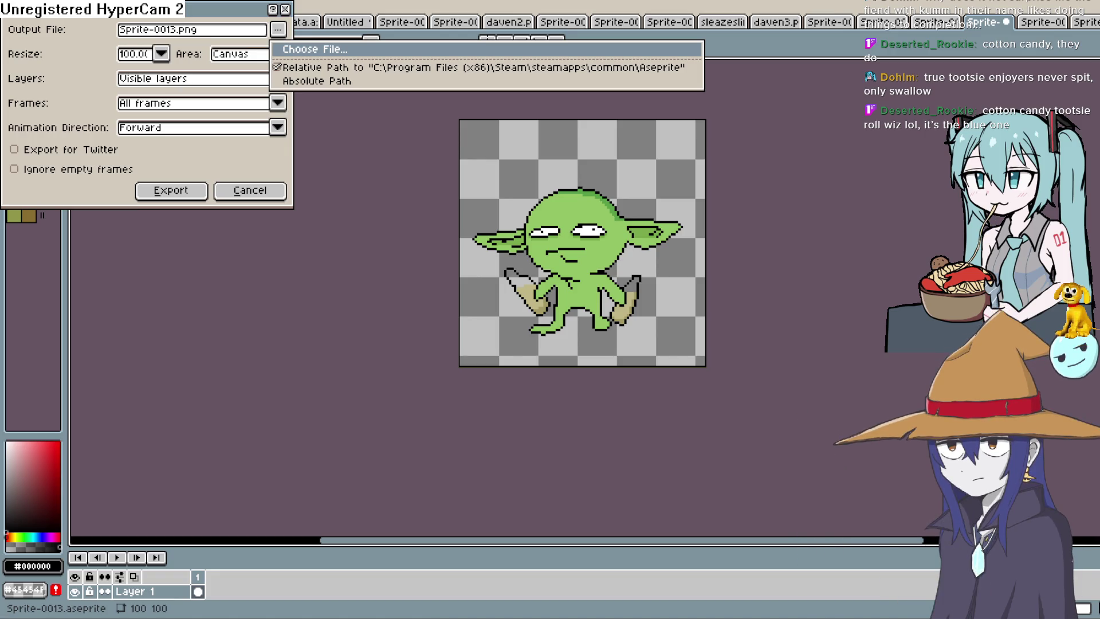
key(Return)
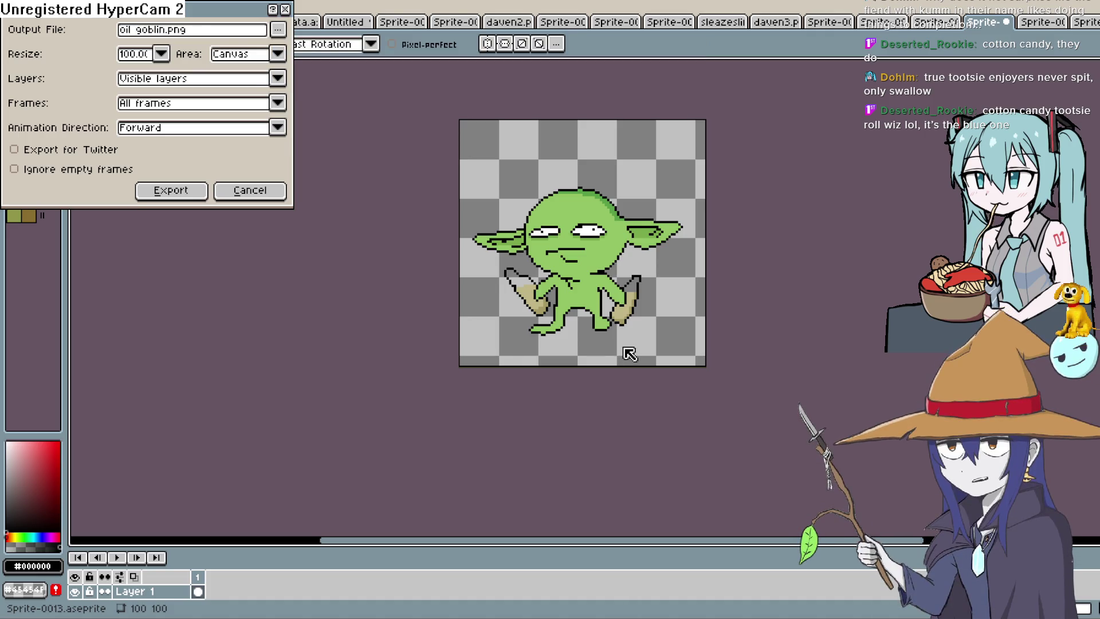
click(195, 191)
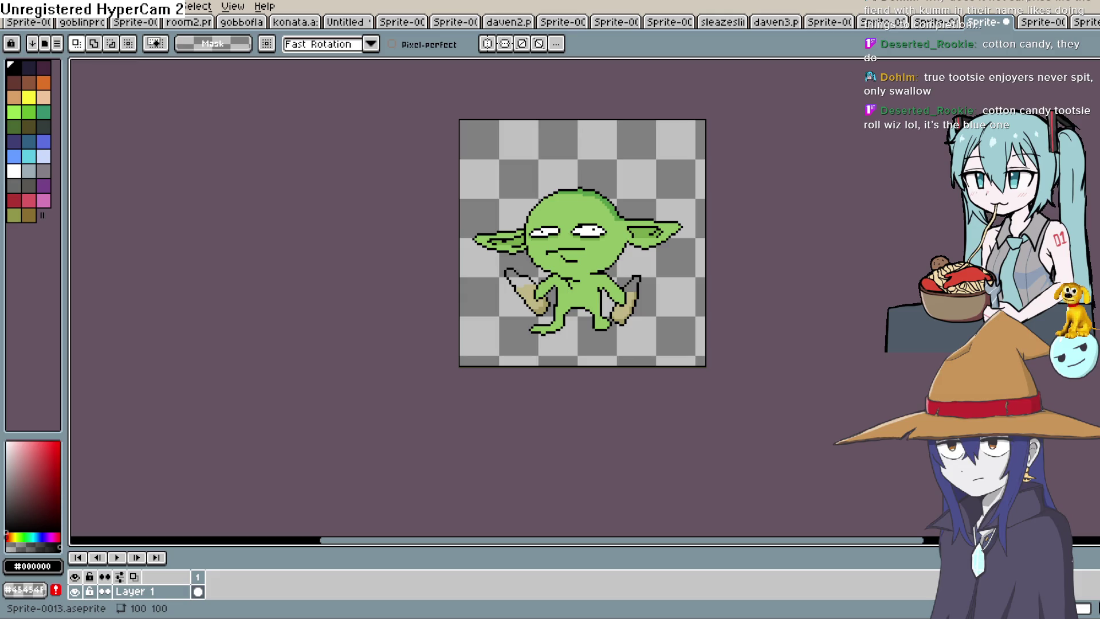
key(alt+Tab)
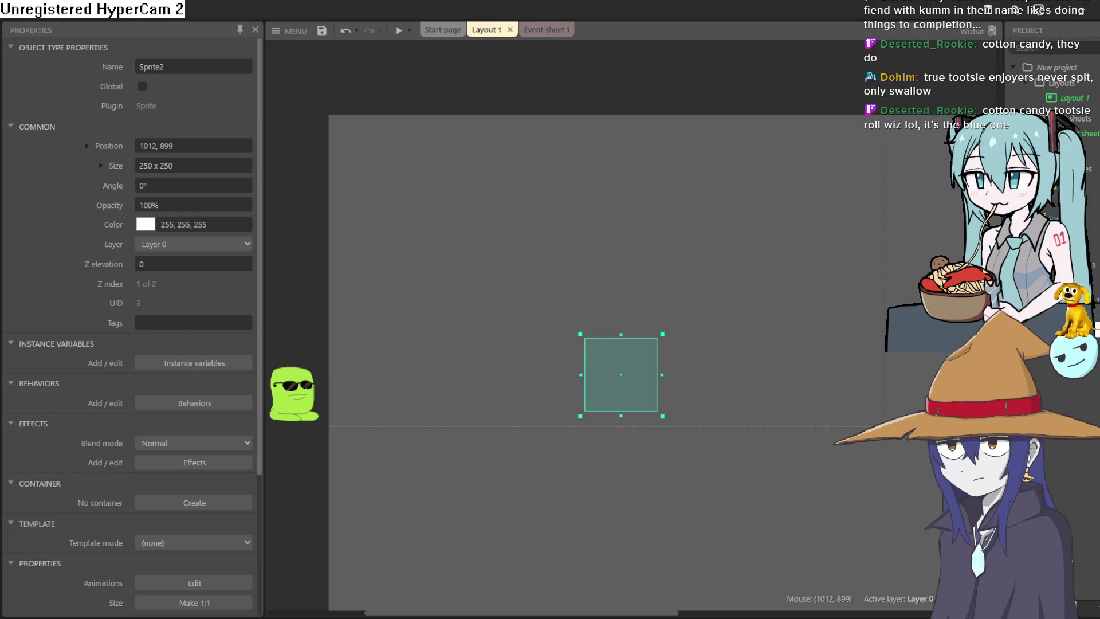
- Open and close Sprite2's Animations Editor, then move the goblin up in the layout
double_click(609, 362)
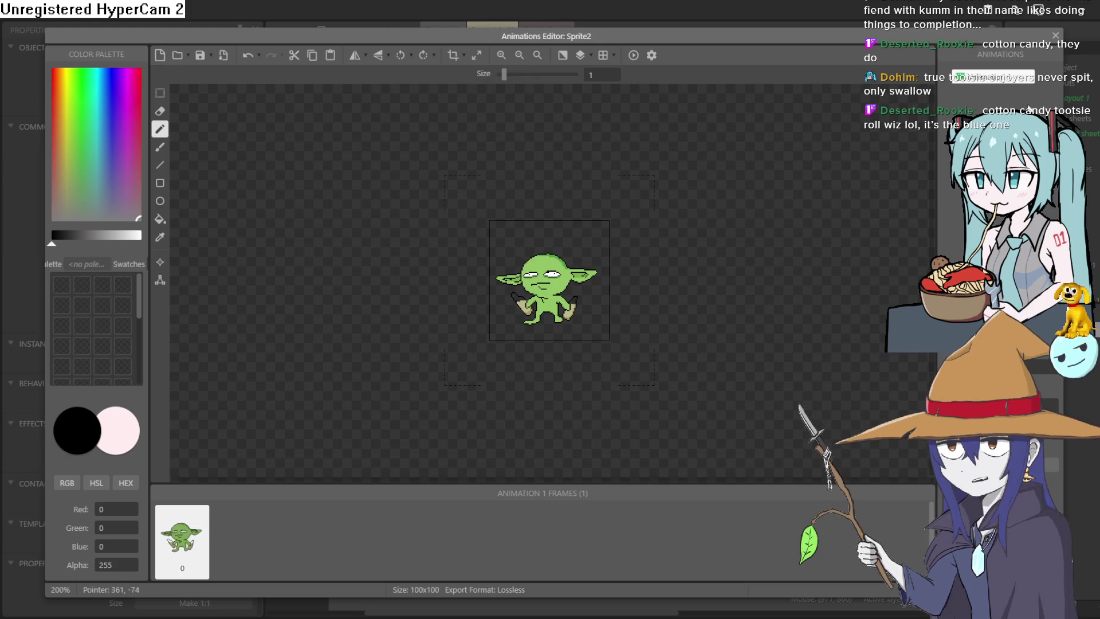
click(1056, 36)
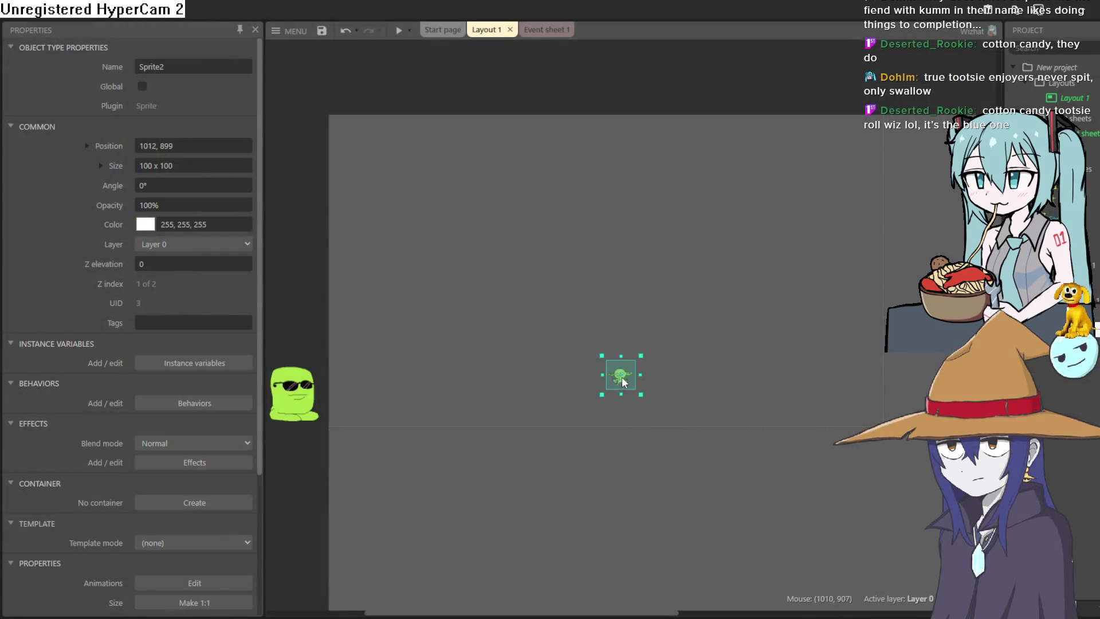
scroll(624, 382, up, 8)
mouse_move(624, 463)
mouse_down()
mouse_move(618, 232)
mouse_move(564, 231)
mouse_move(561, 258)
mouse_up()
scroll(618, 234, down, 8)
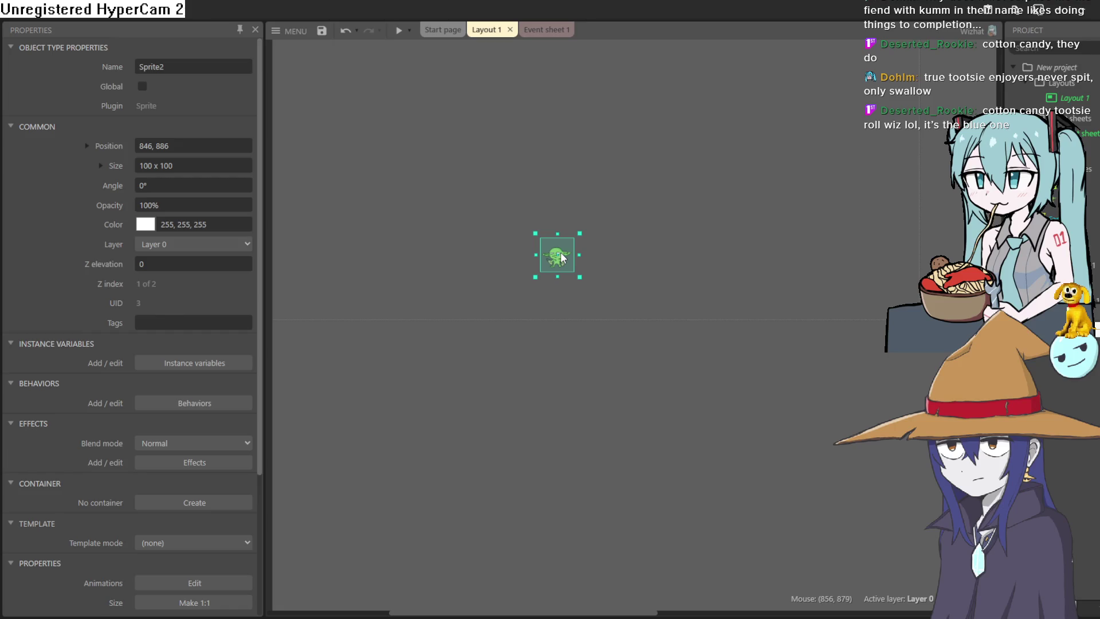
click(626, 229)
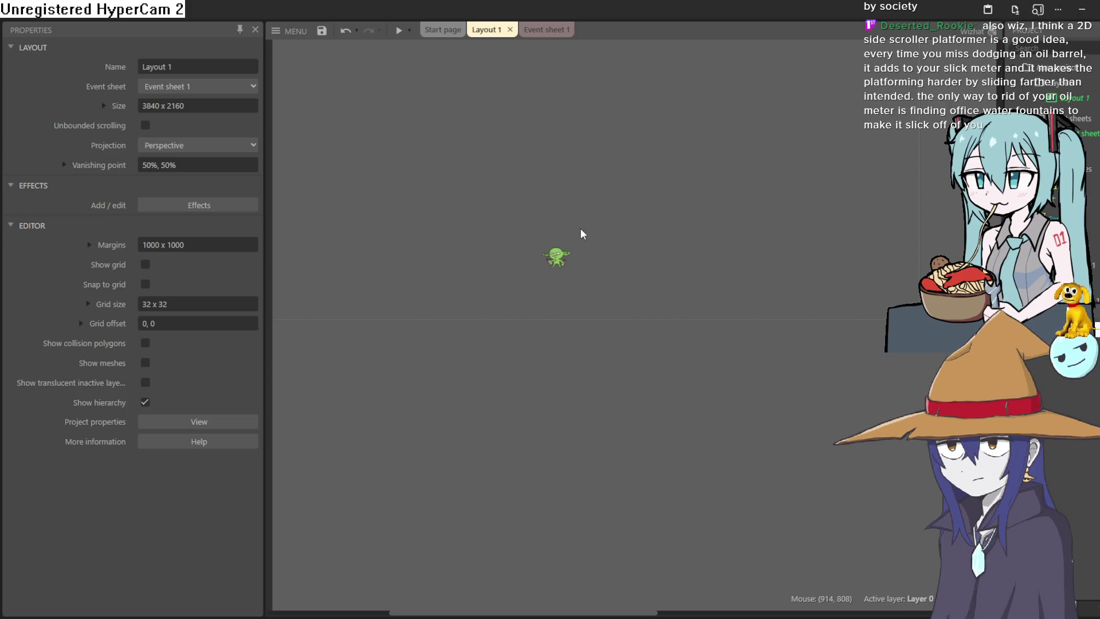
- Select the goblin and check that its Size property reads 100 x 100
scroll(555, 253, up, 10)
click(594, 253)
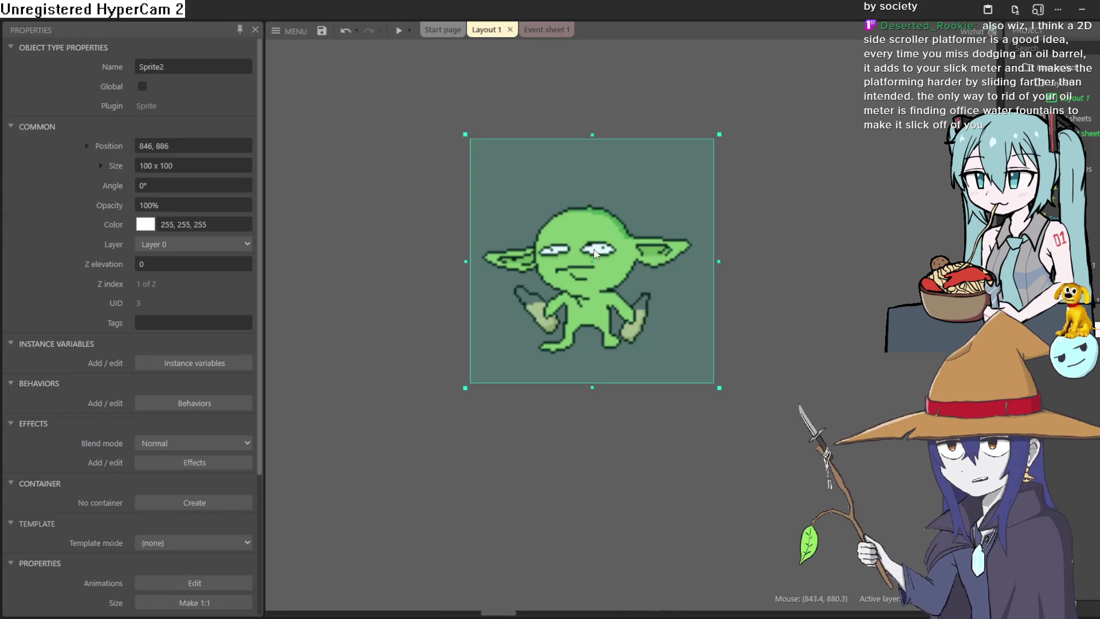
scroll(615, 247, down, 7)
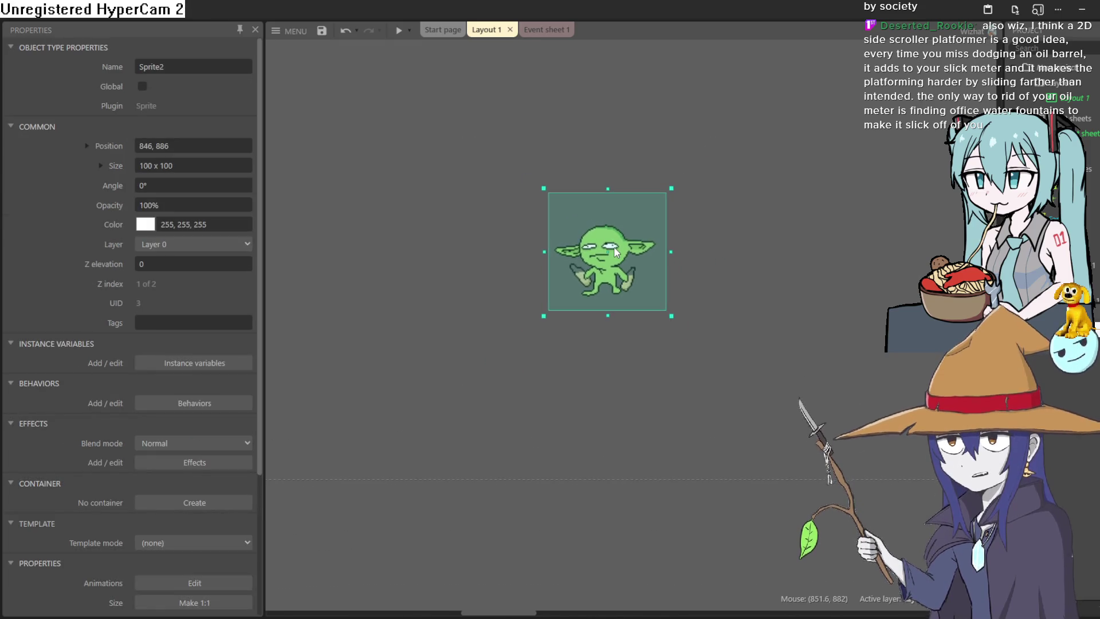
scroll(614, 246, down, 3)
mouse_move(723, 202)
mouse_down()
mouse_move(673, 290)
mouse_move(666, 341)
mouse_move(639, 310)
mouse_up()
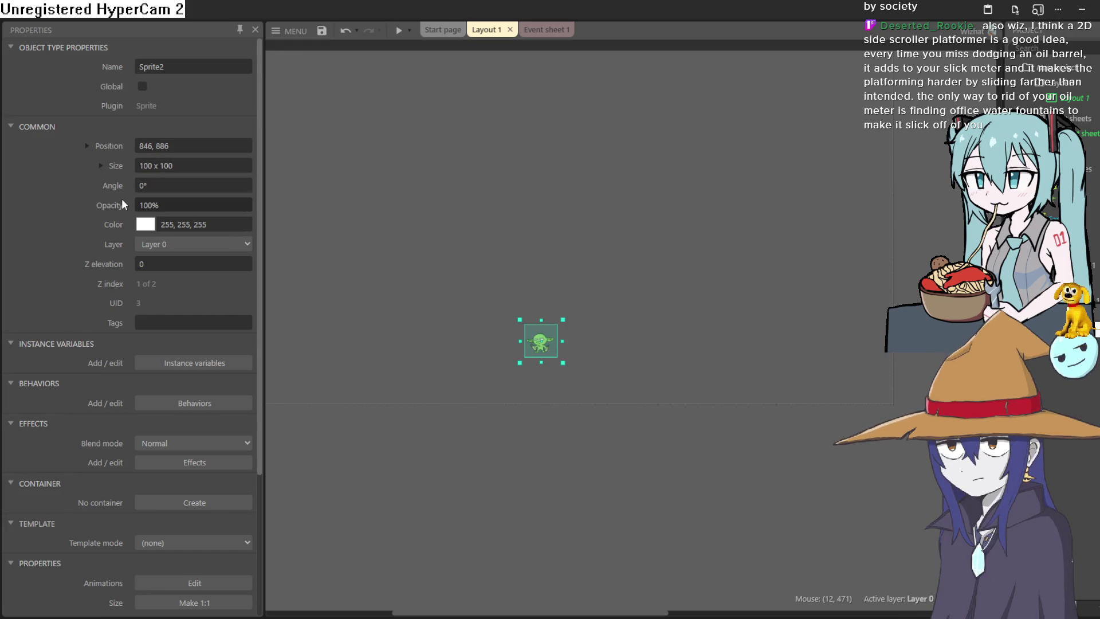
click(107, 167)
click(104, 166)
click(104, 166)
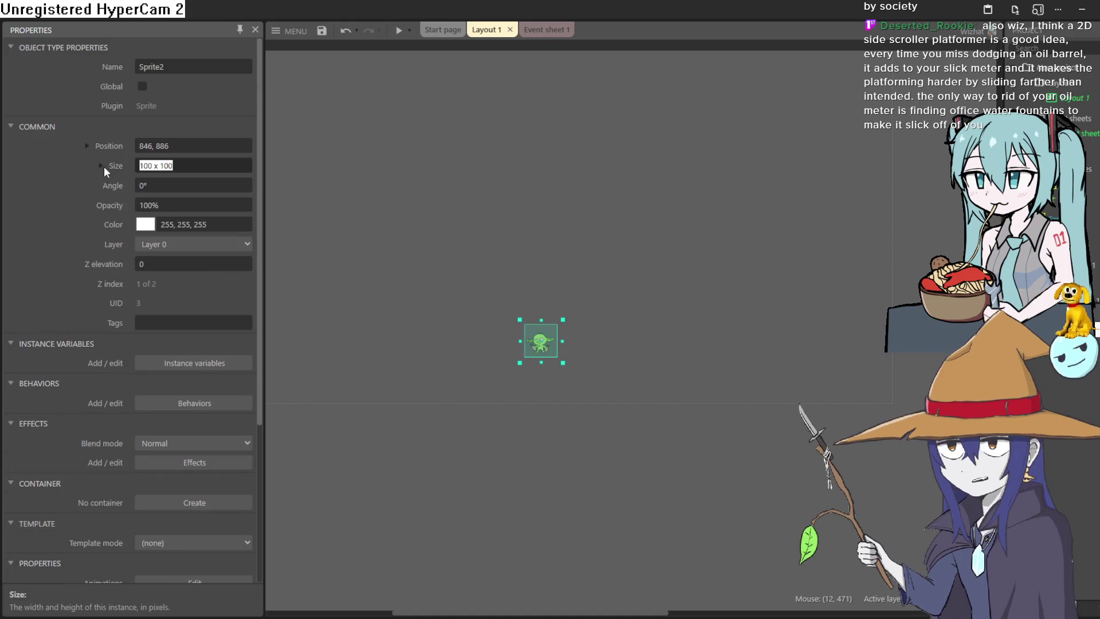
scroll(181, 394, down, 5)
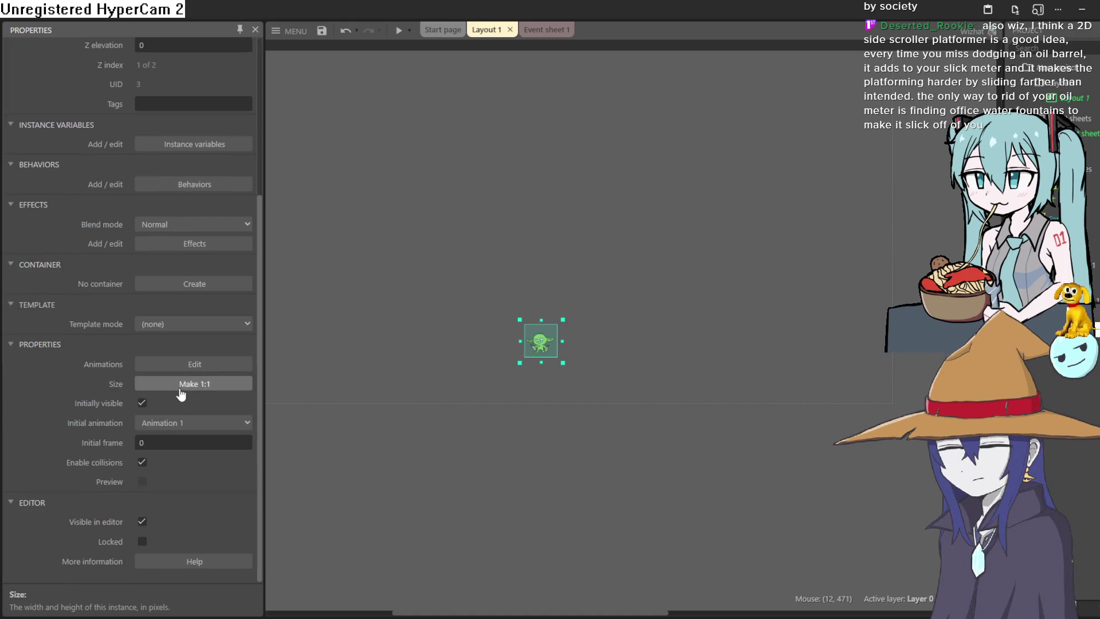
- Create a new 640 x 360 project, closing the goblin project and dismissing the unsaved-changes prompt
click(291, 31)
mouse_move(326, 54)
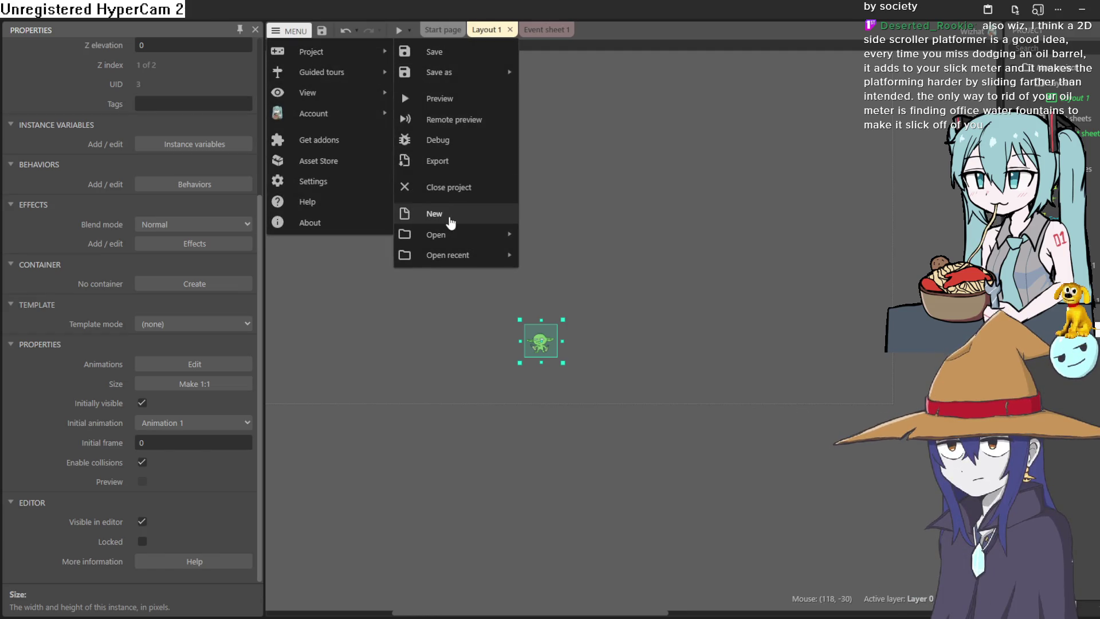
click(451, 223)
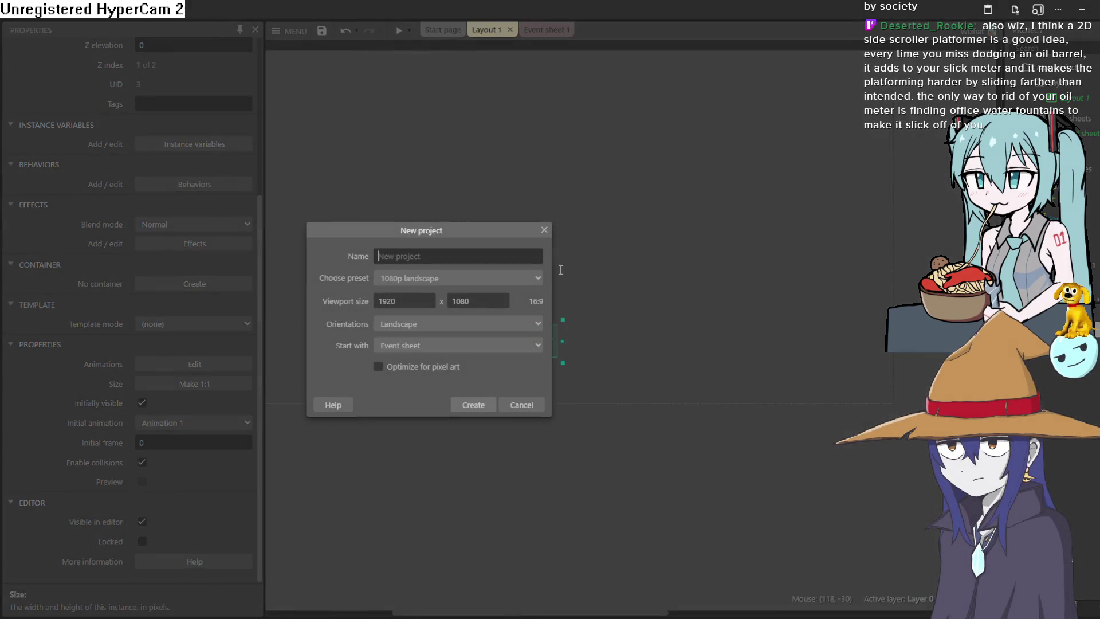
click(431, 279)
click(379, 301)
text(640)
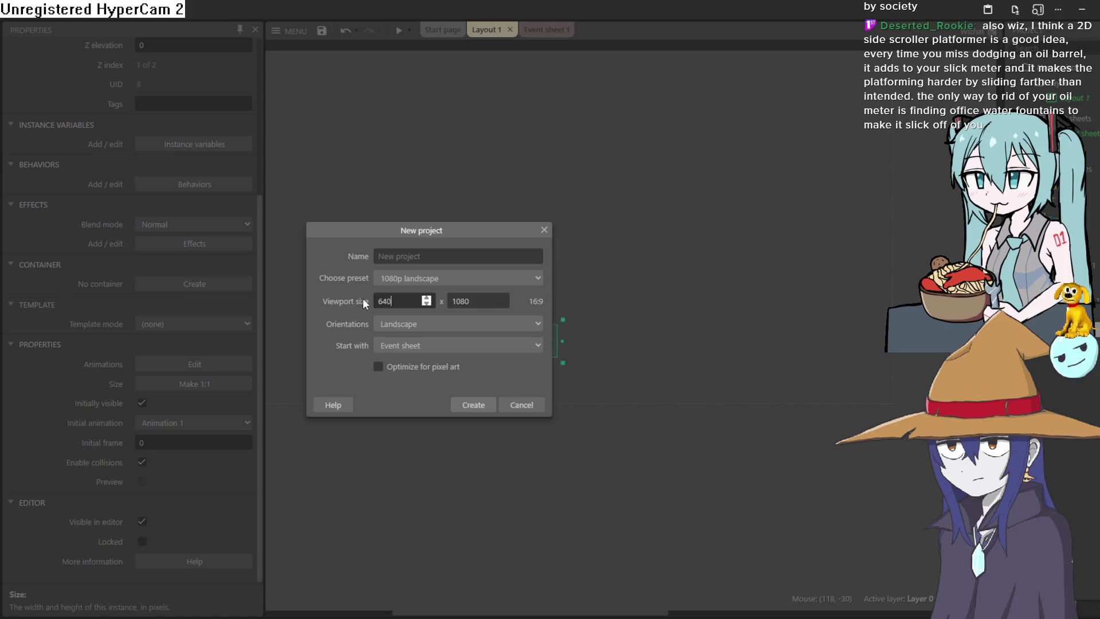
key(Tab)
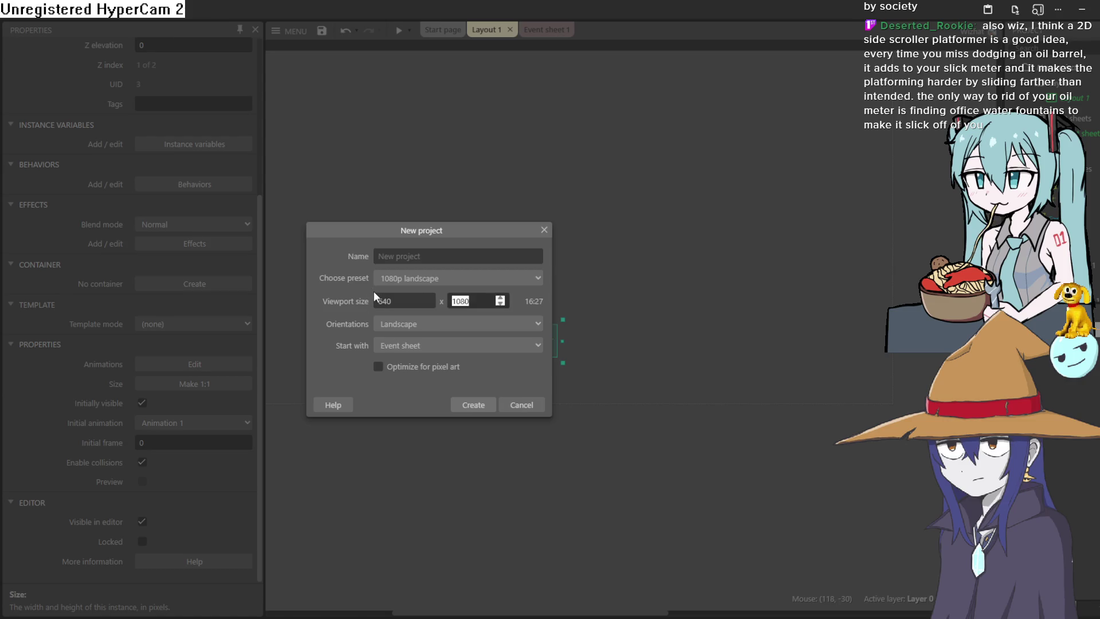
text(360)
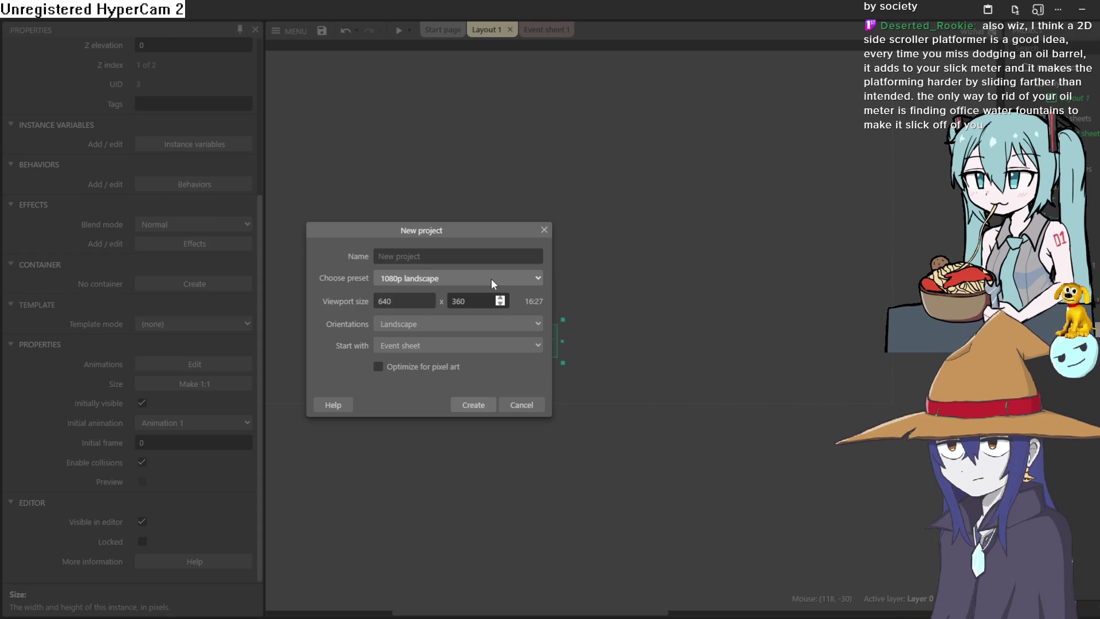
click(526, 303)
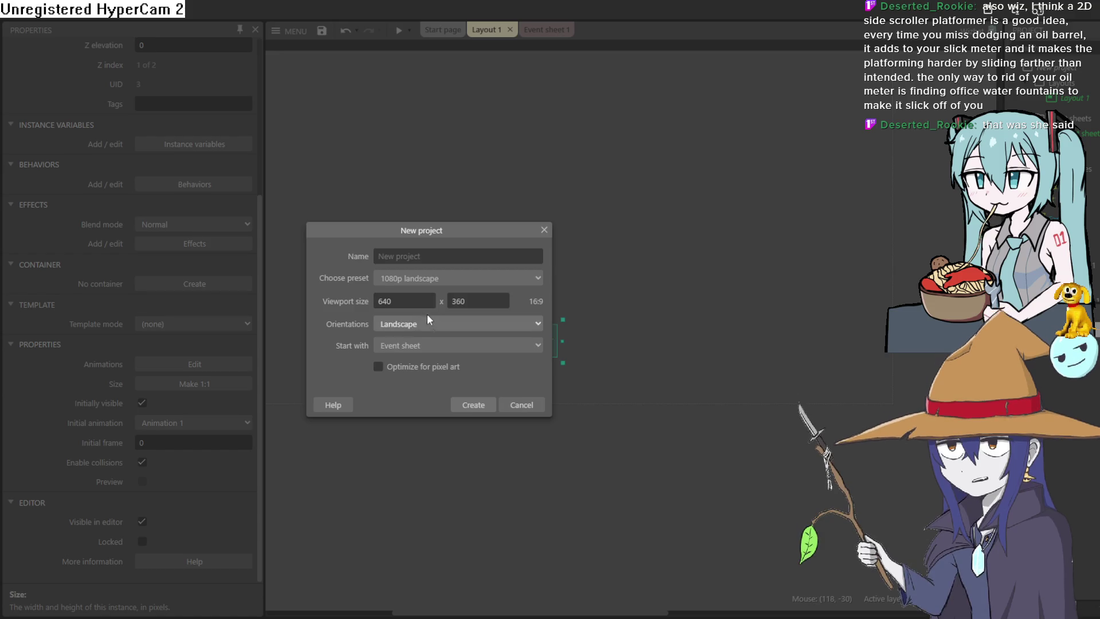
click(484, 409)
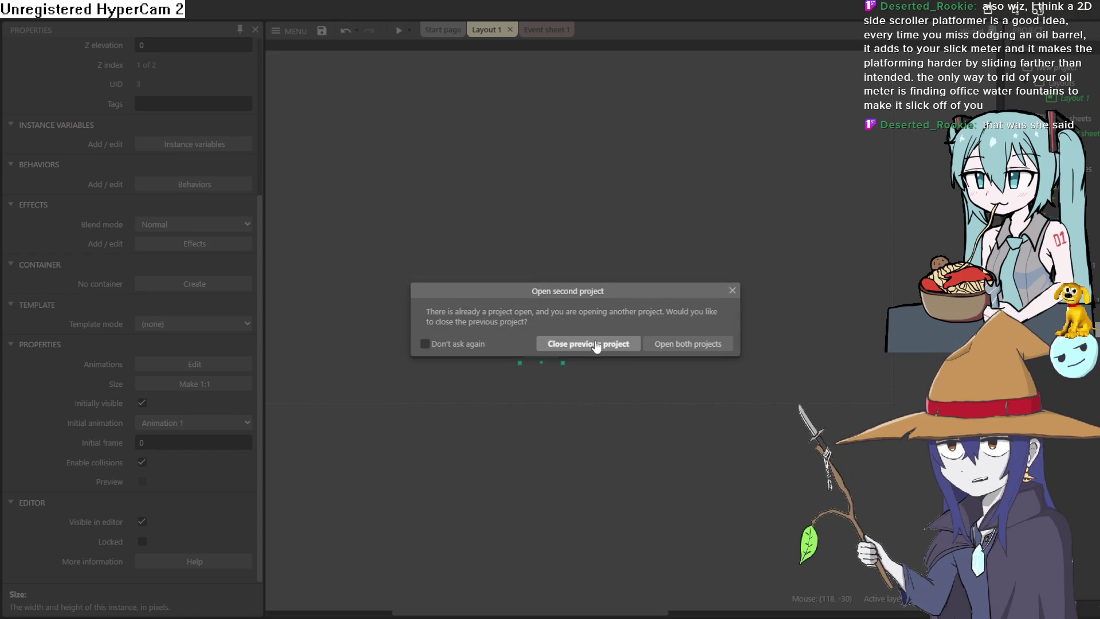
click(596, 345)
click(556, 347)
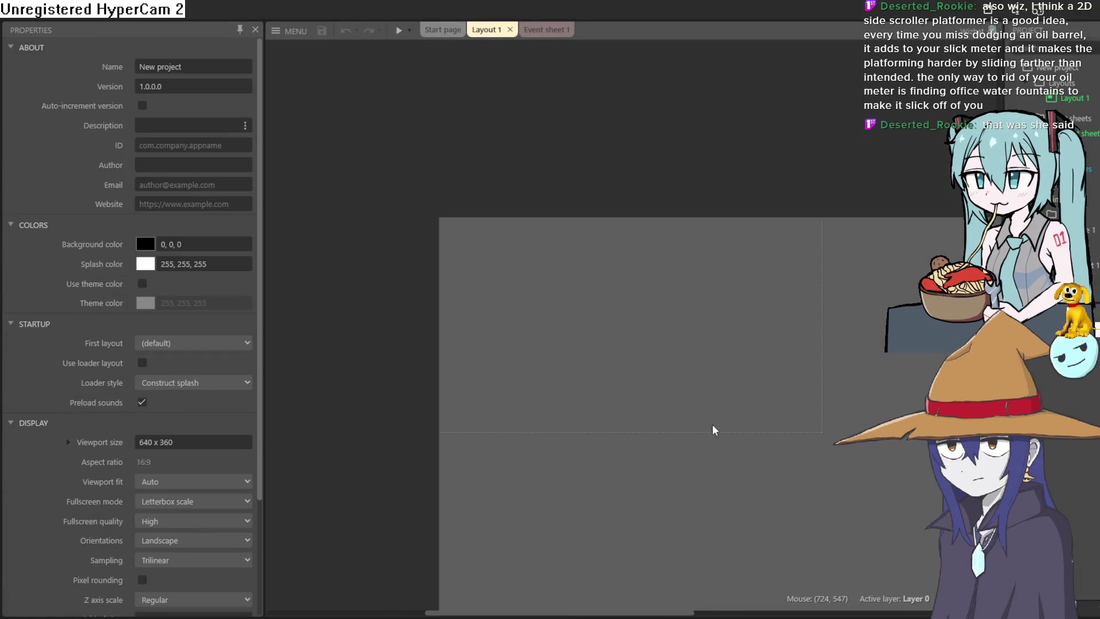
double_click(610, 343)
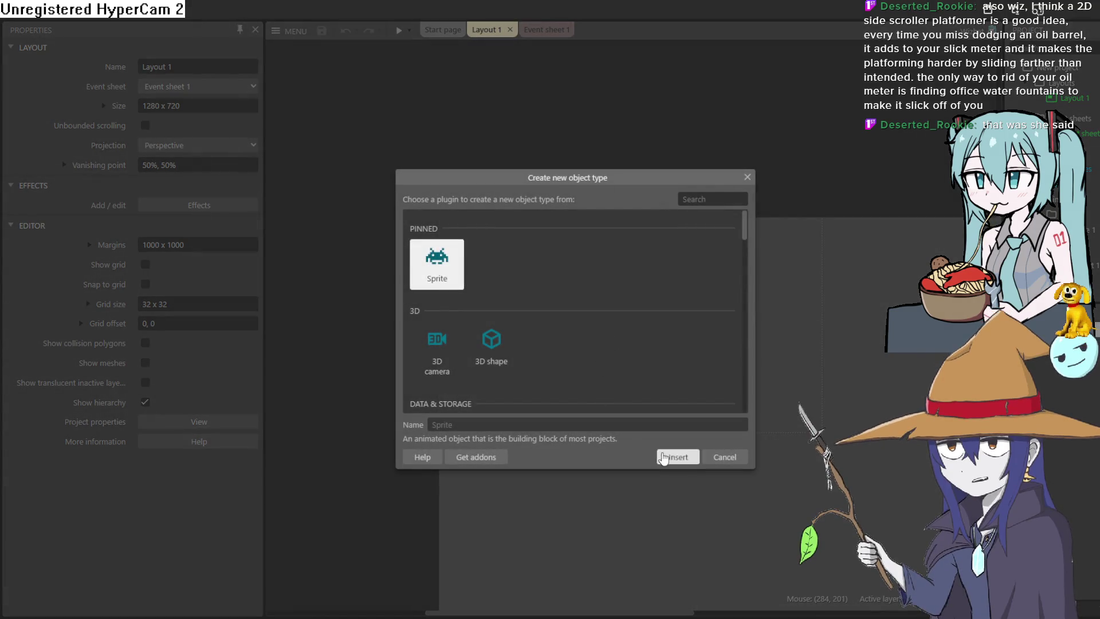
click(675, 592)
click(607, 341)
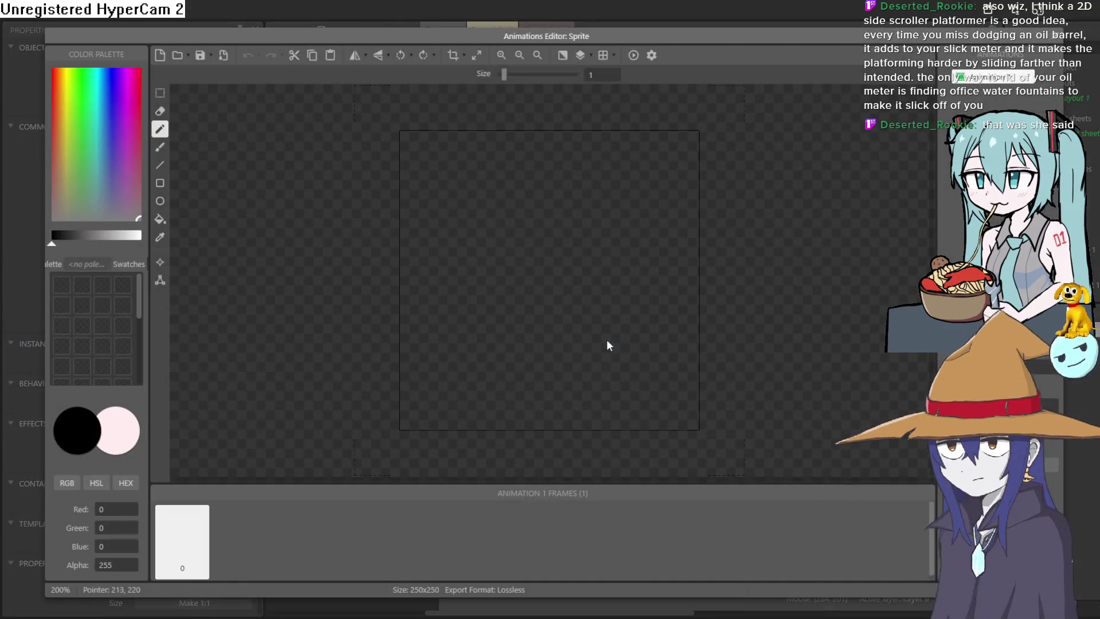
click(177, 56)
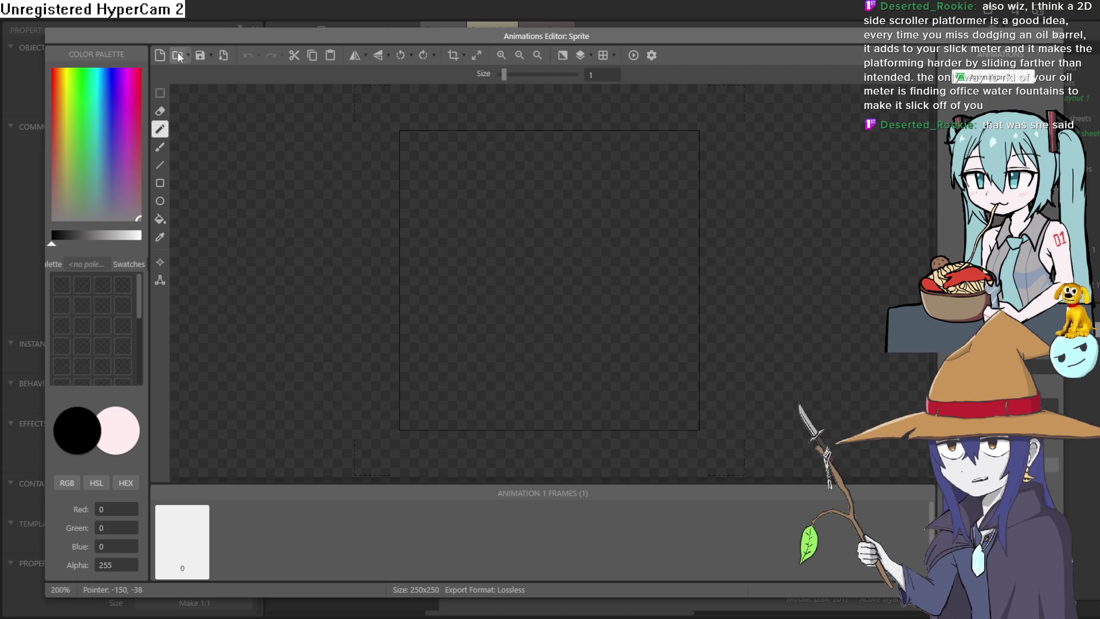
click(453, 55)
click(1060, 38)
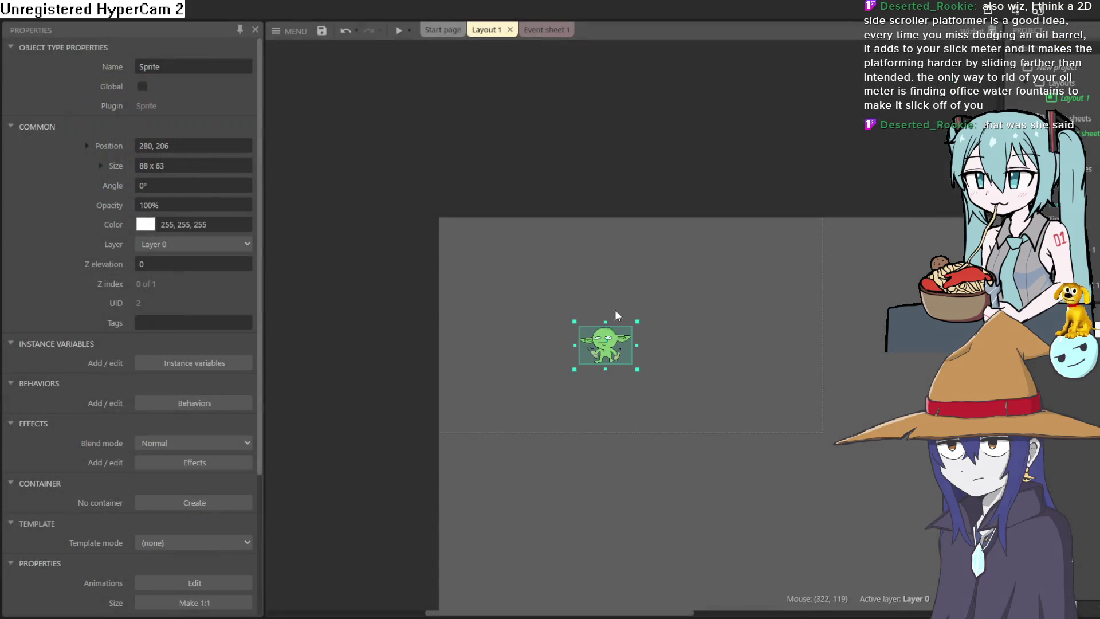
drag(614, 343, 639, 392)
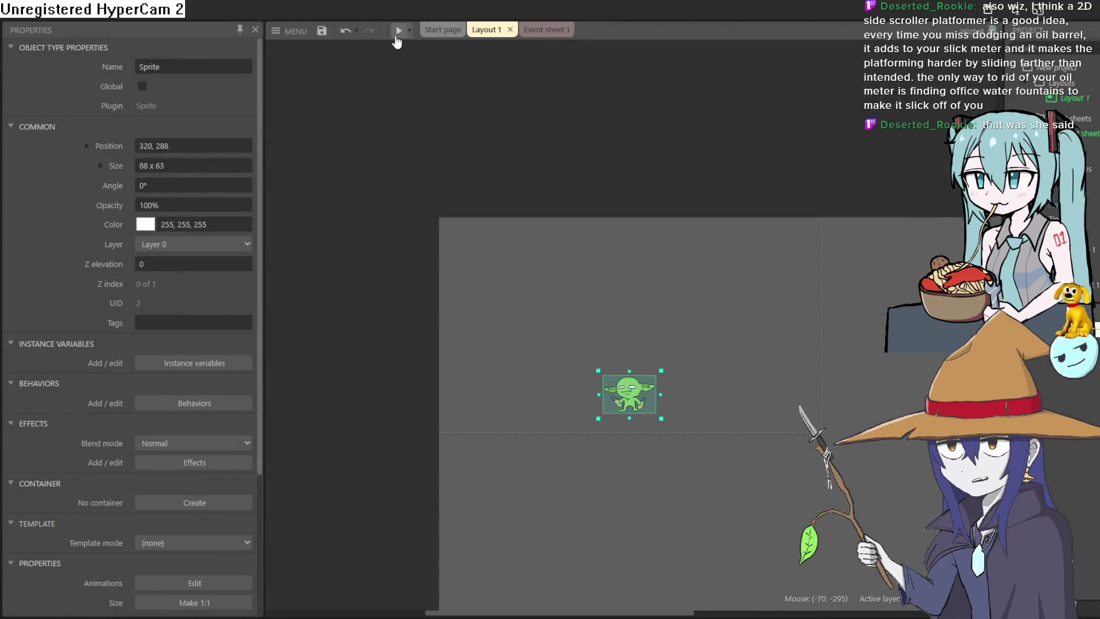
click(398, 33)
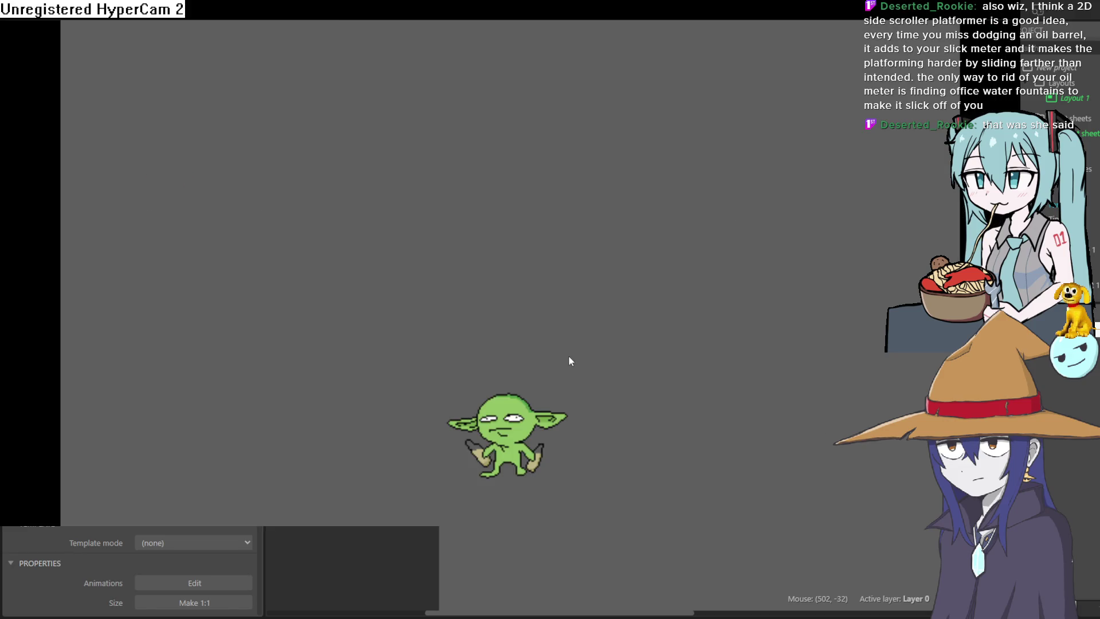
key(alt+F4)
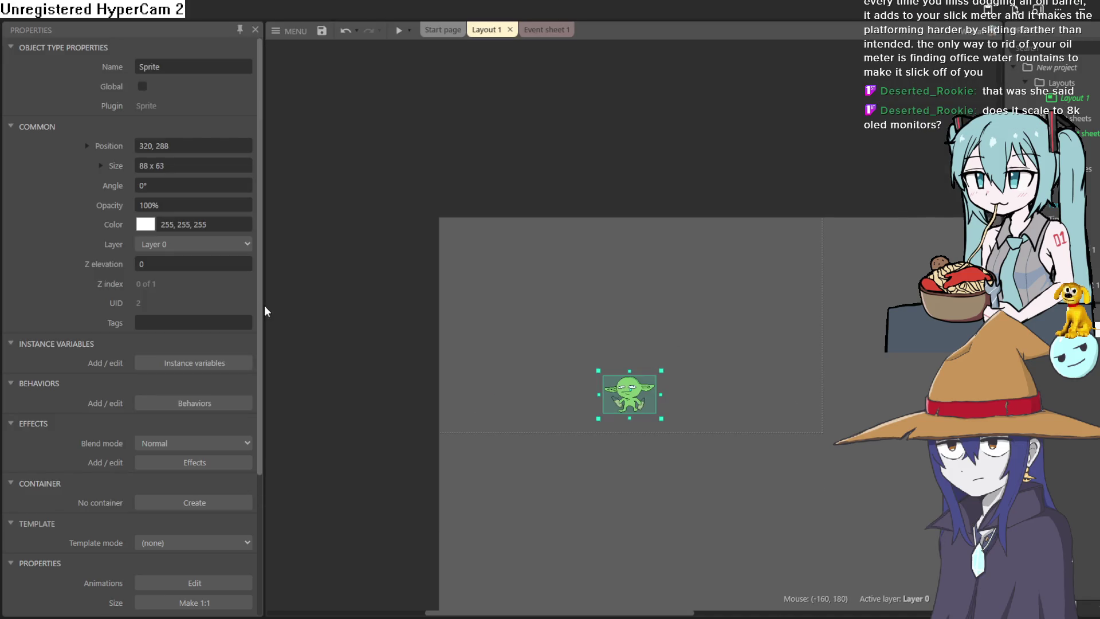
- Drag the goblin sprite a few pixels up on Layout 1
scroll(209, 286, down, 2)
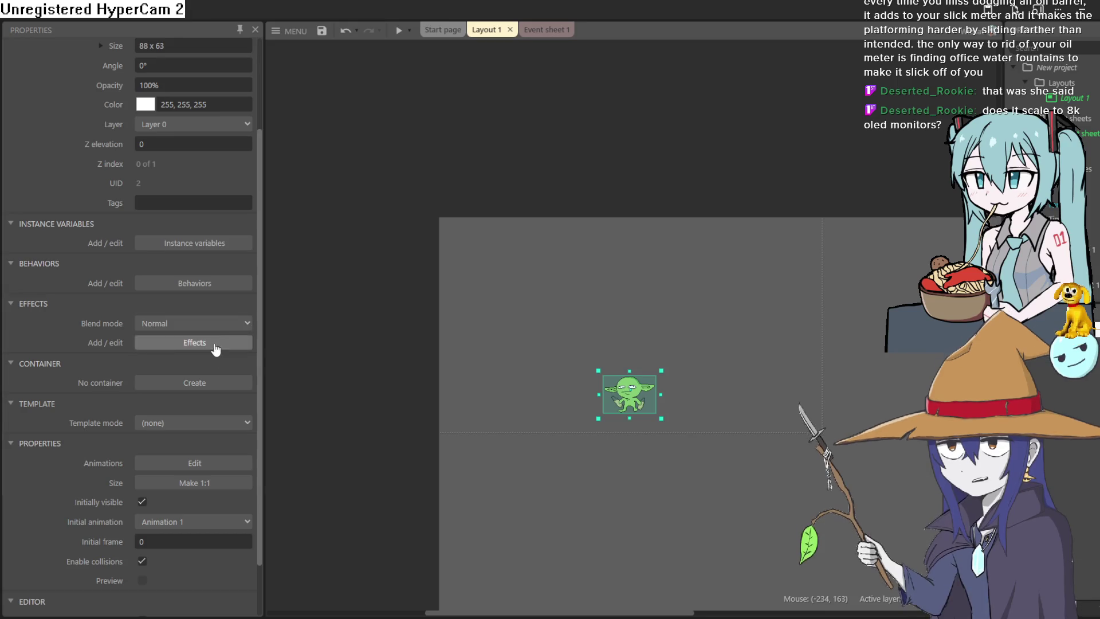
drag(631, 403, 632, 381)
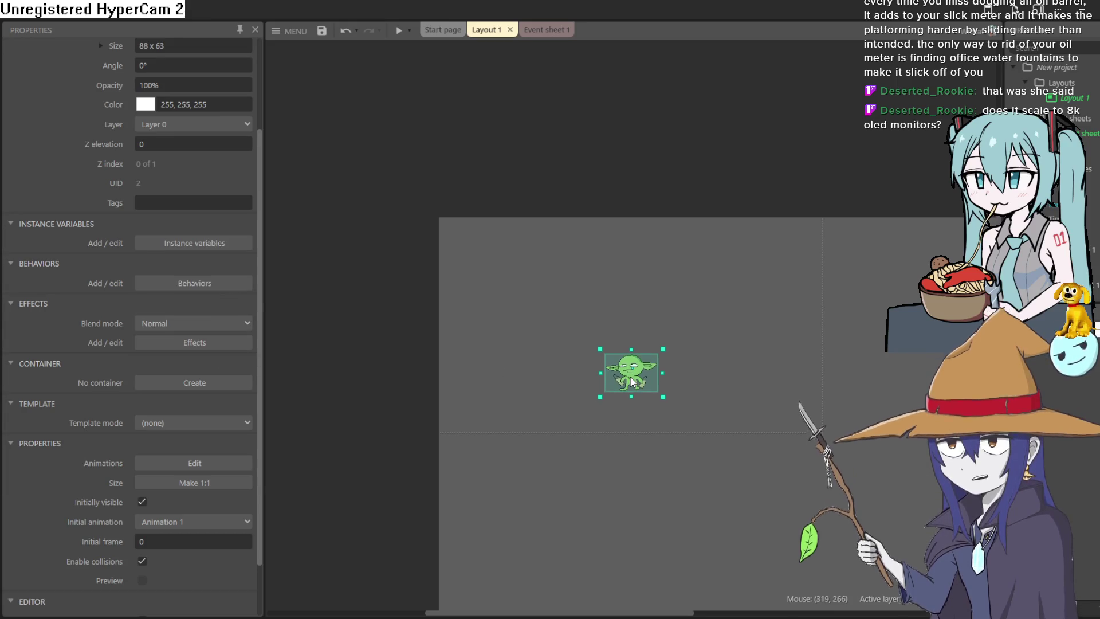
scroll(631, 381, up, 5)
scroll(207, 368, down, 1)
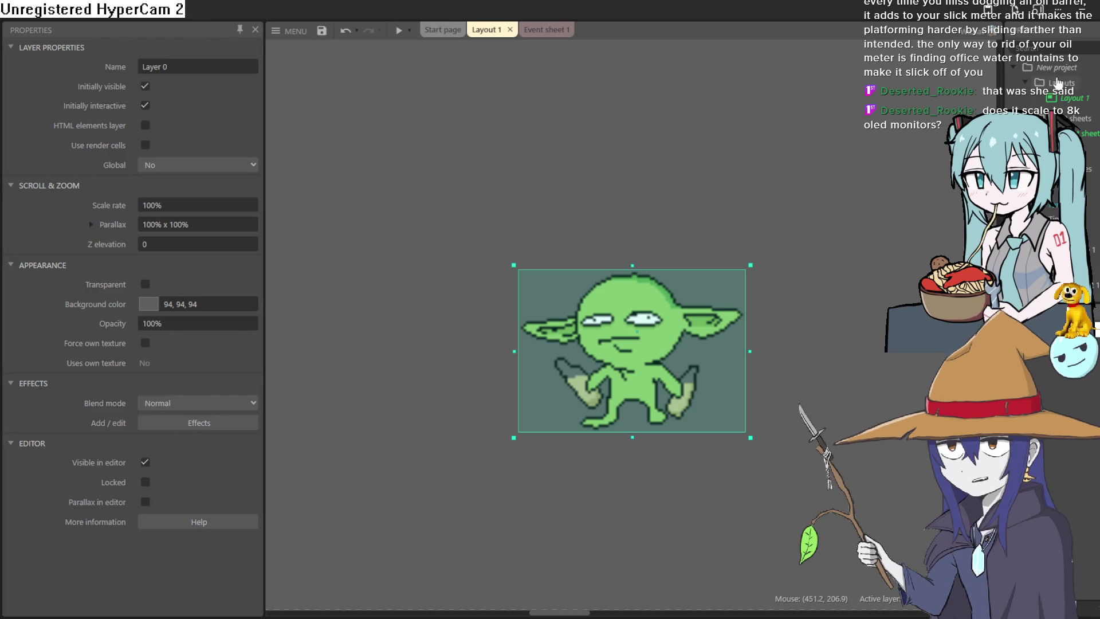
- Open and close the goblin's Animations Editor, then show Layout 1's properties
click(1075, 98)
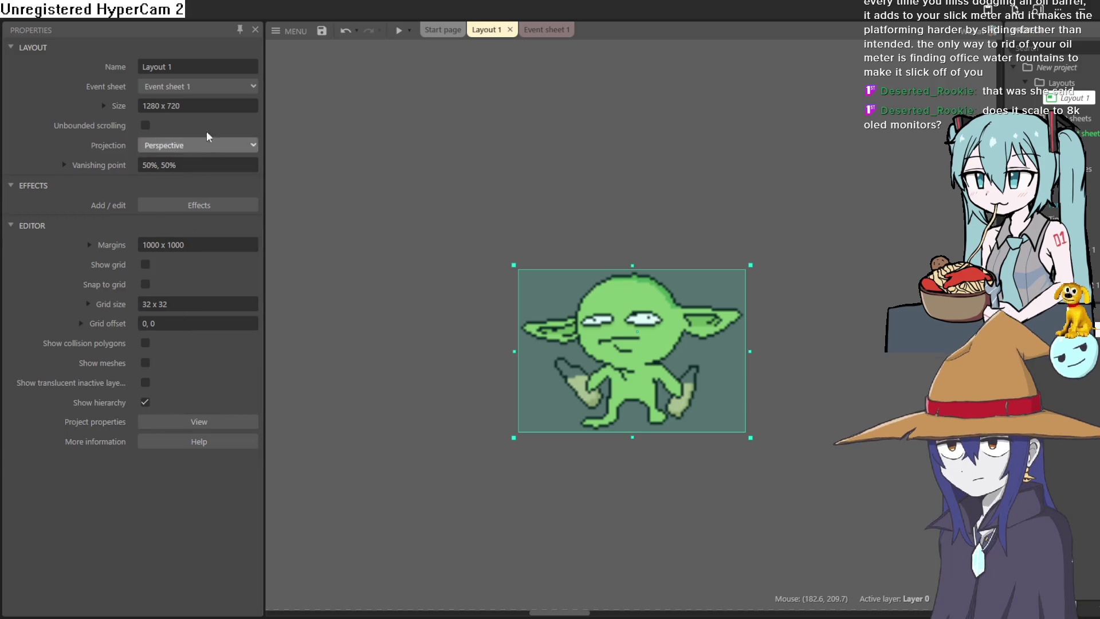
click(633, 325)
double_click(631, 320)
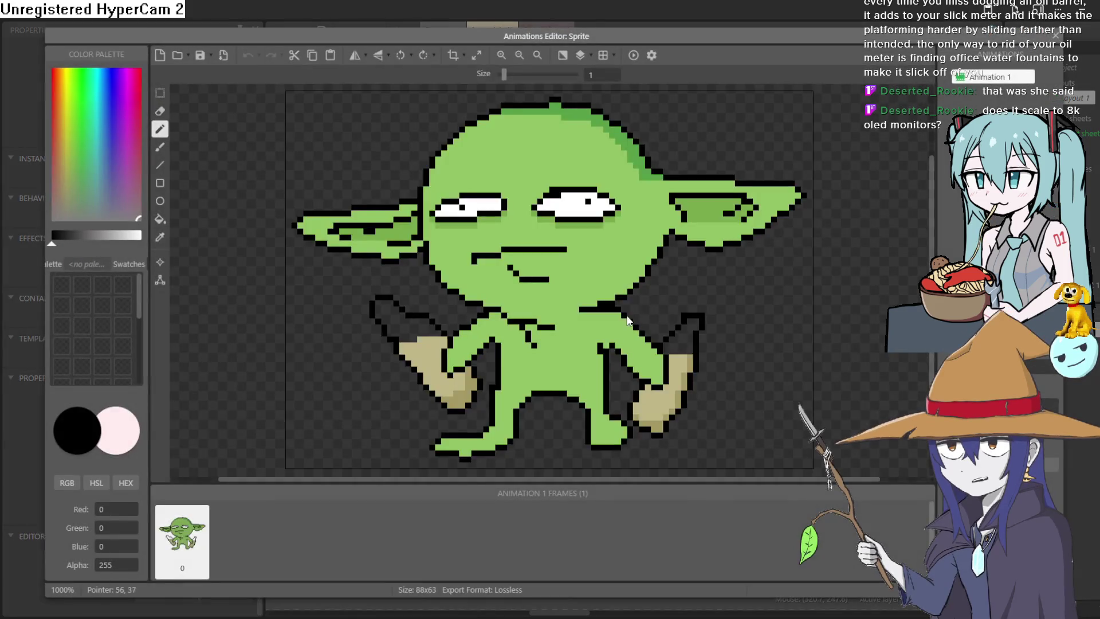
click(1053, 35)
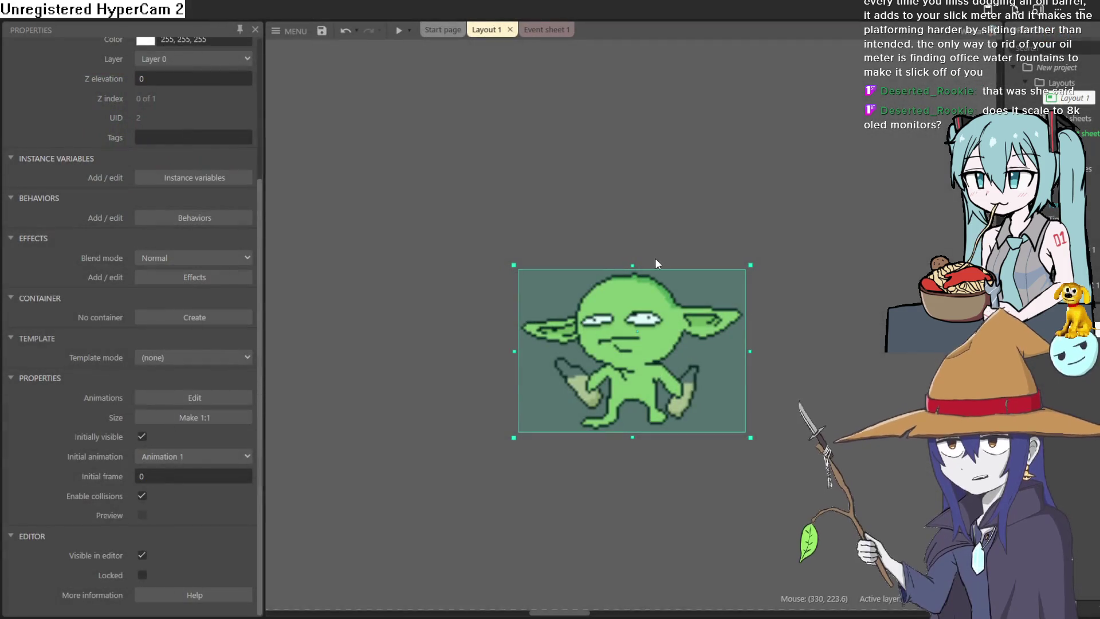
click(1024, 100)
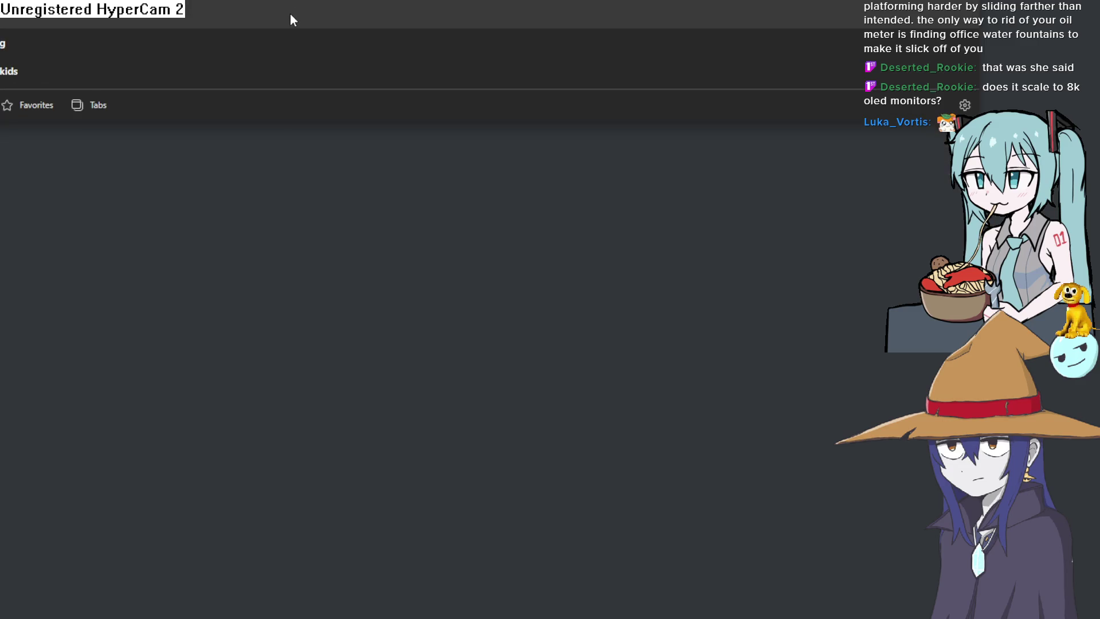
- Search DuckDuckGo for cotton candy tootsie roll and show only image results
key(Return)
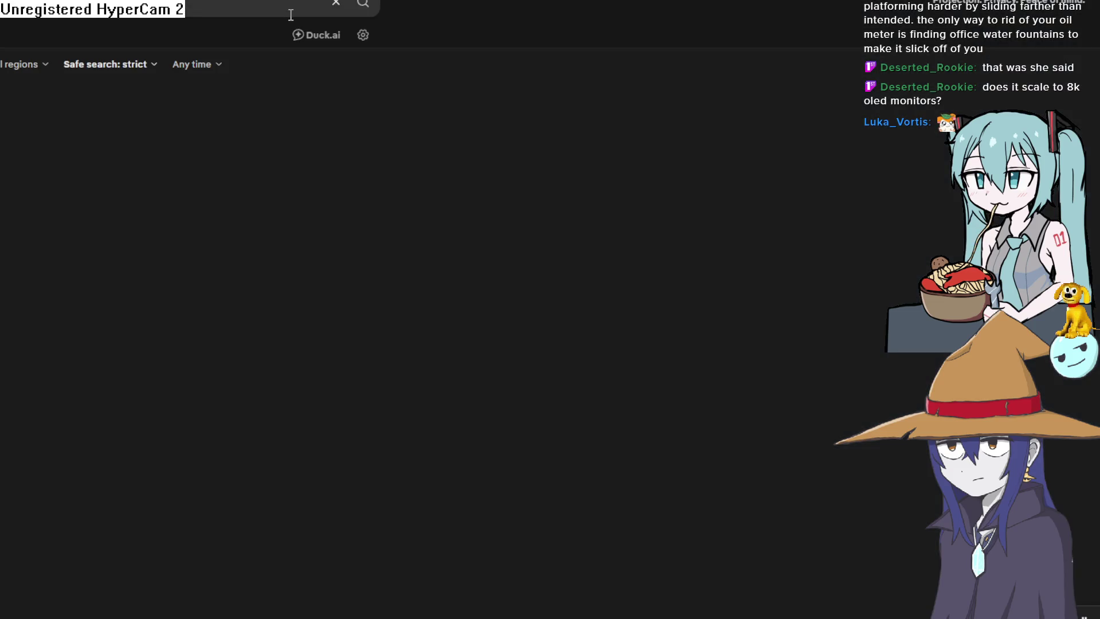
click(65, 390)
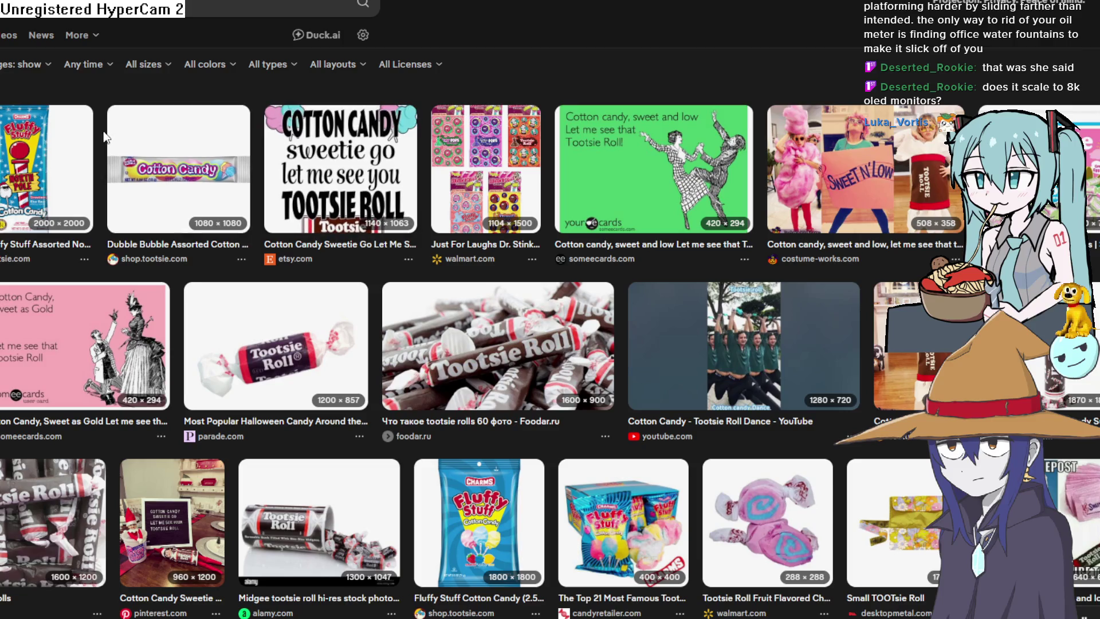
scroll(72, 159, down, 7)
scroll(846, 167, up, 7)
- Preview the Large Tootsie Rolls and Candy Cane Tootsie Pops images, check the game jam page, return to Construct 3
click(54, 518)
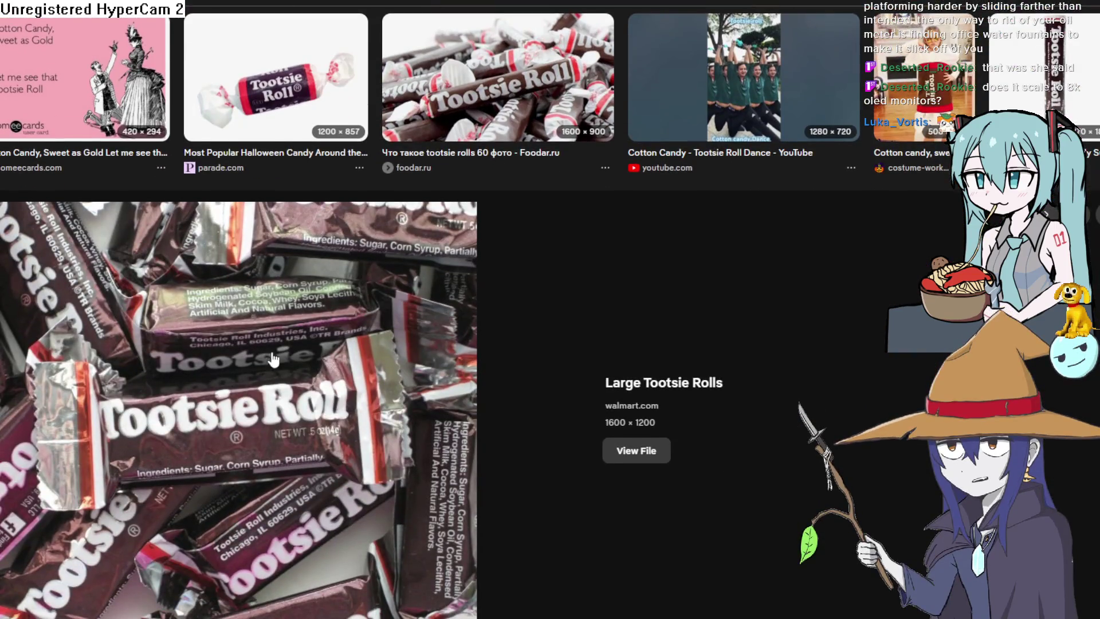
scroll(277, 339, down, 8)
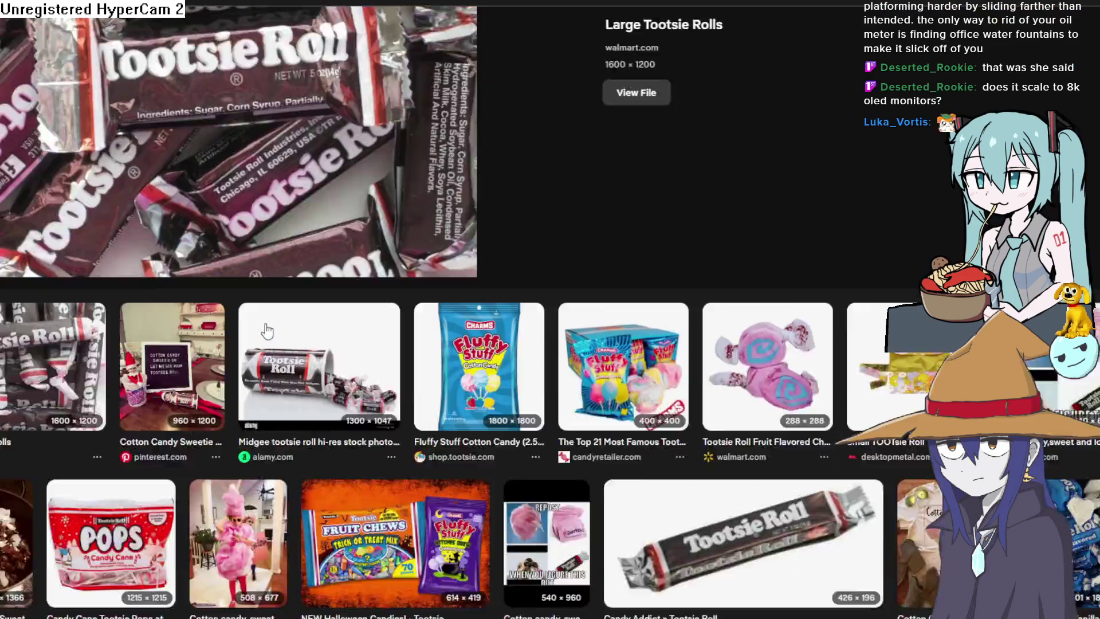
scroll(267, 331, up, 4)
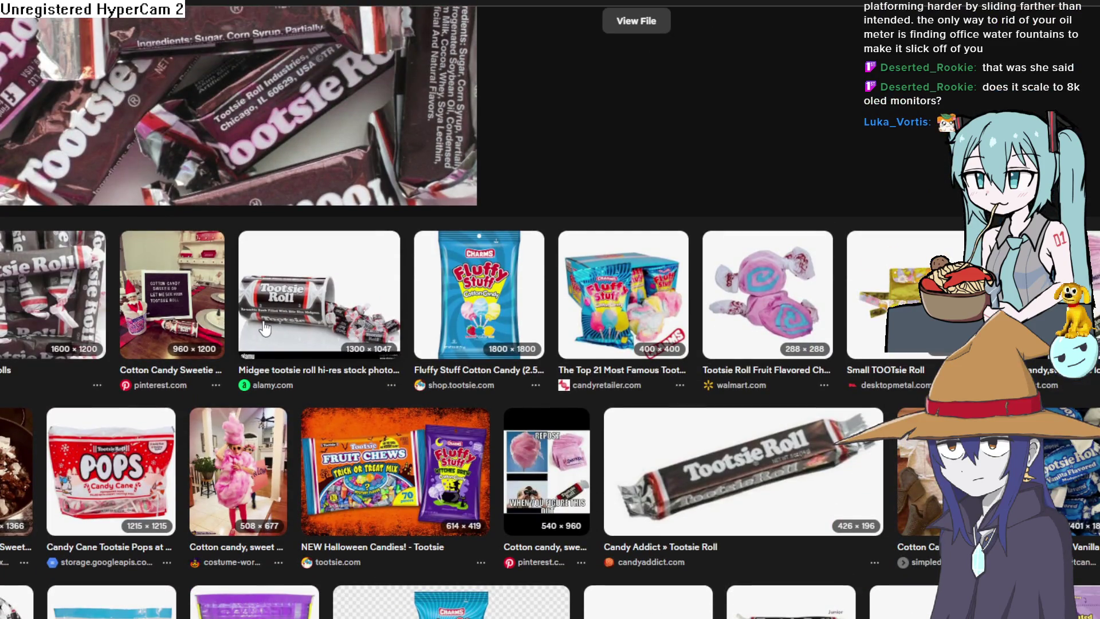
click(161, 418)
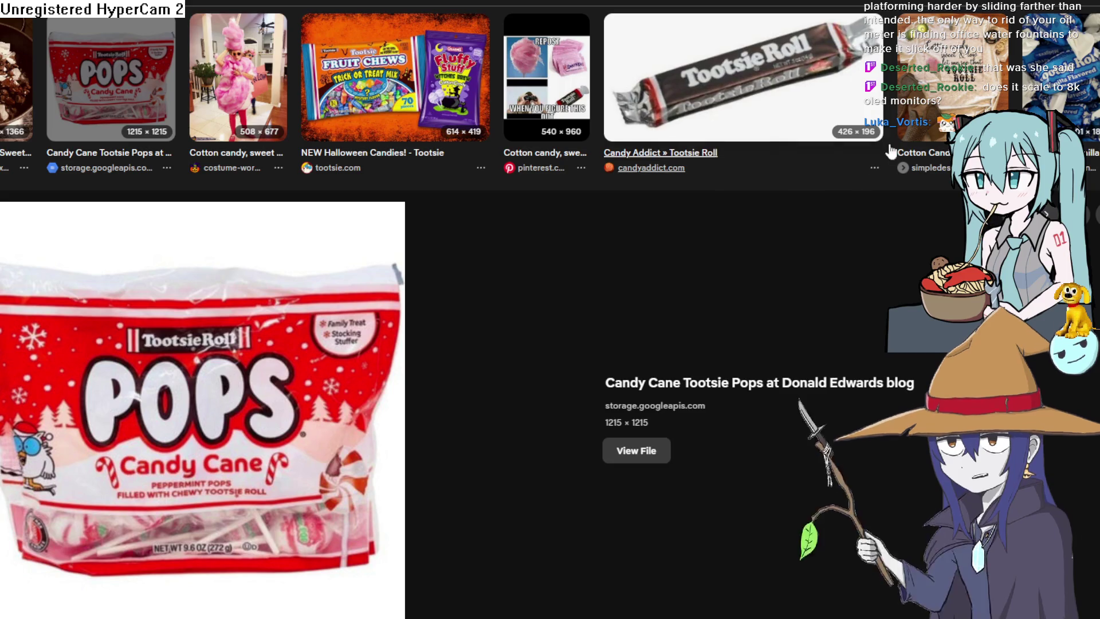
key(Right)
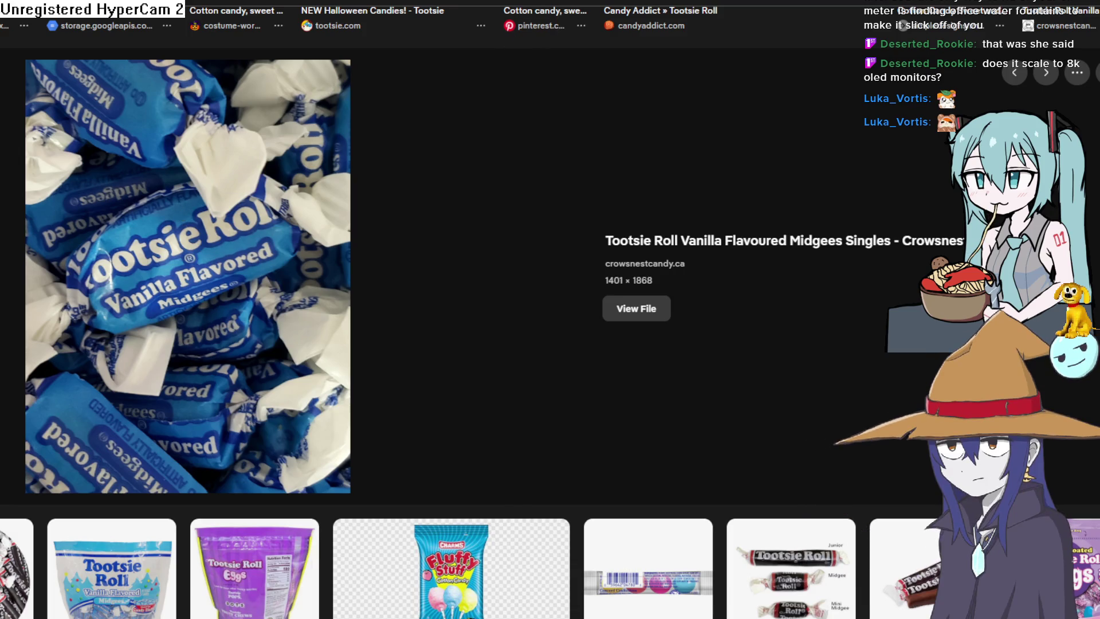
key(ctrl+Tab)
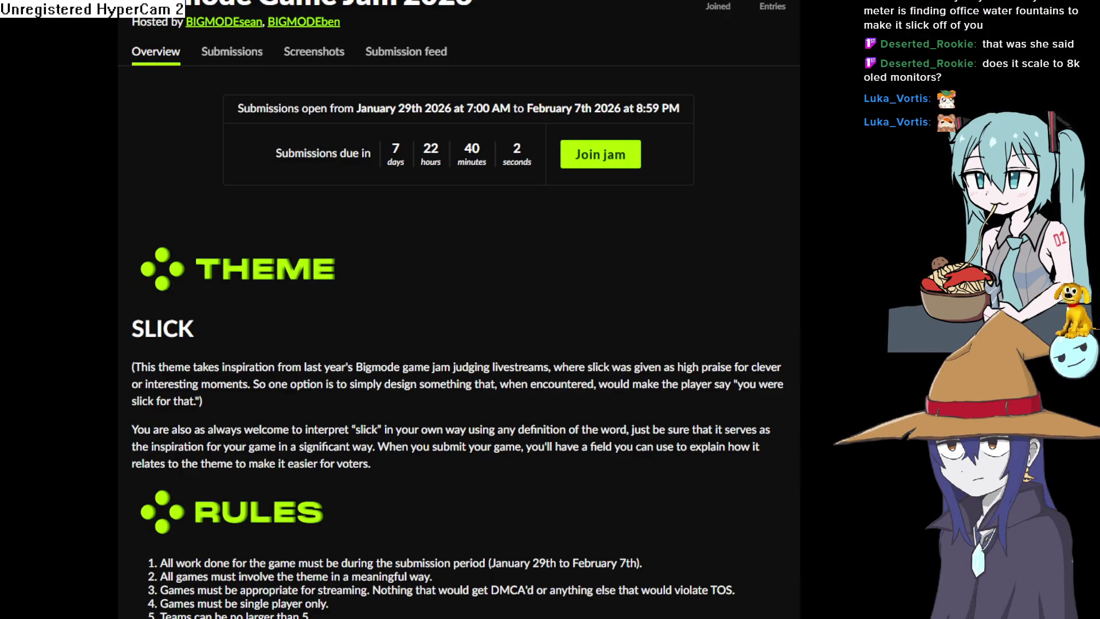
key(alt+Tab)
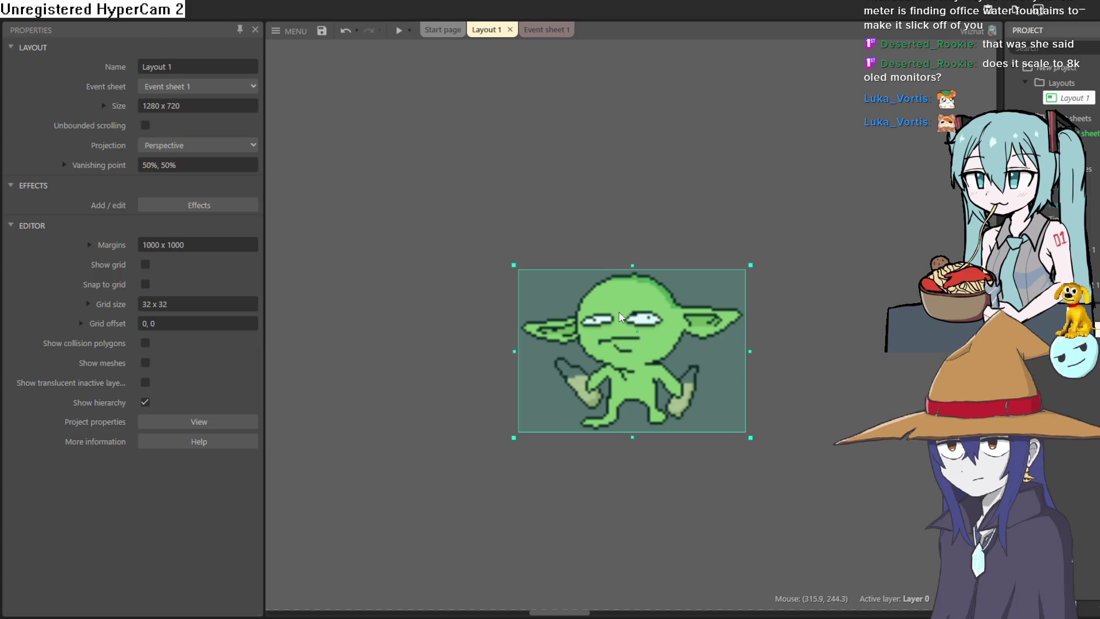
- Set the project's image sampling to Nearest for crisp pixels, comparing it with Trilinear
right_click(619, 312)
click(464, 344)
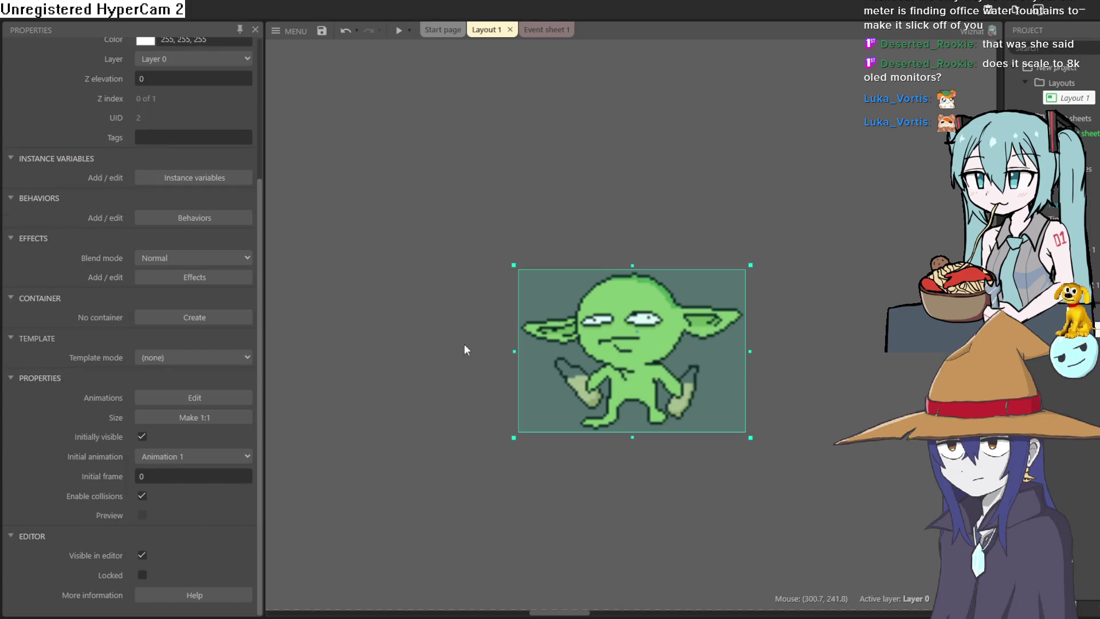
scroll(171, 464, up, 4)
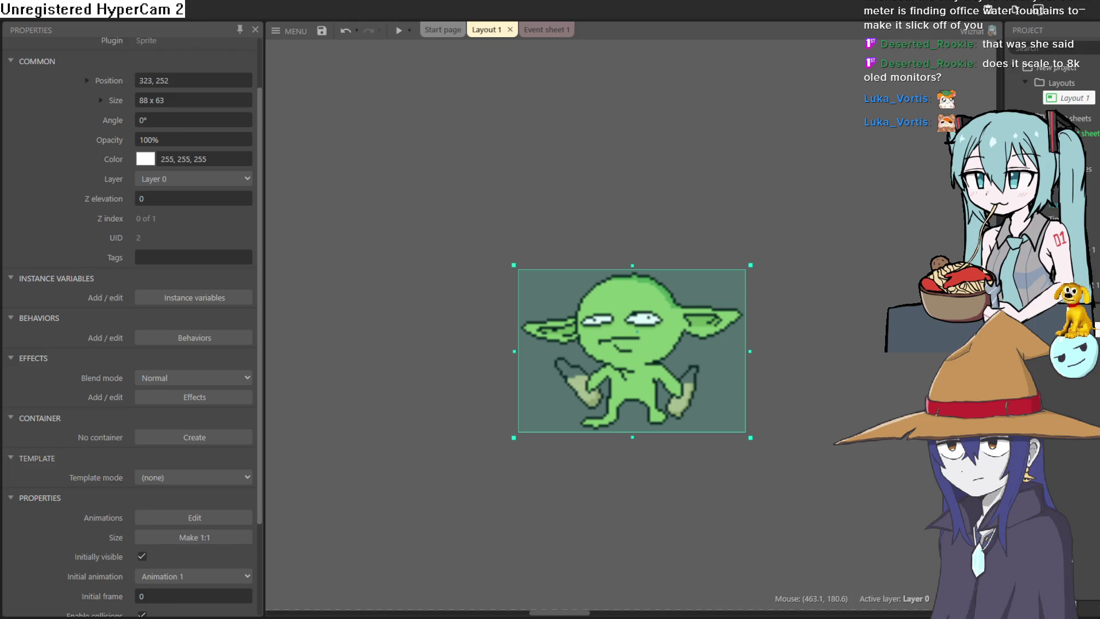
click(1066, 68)
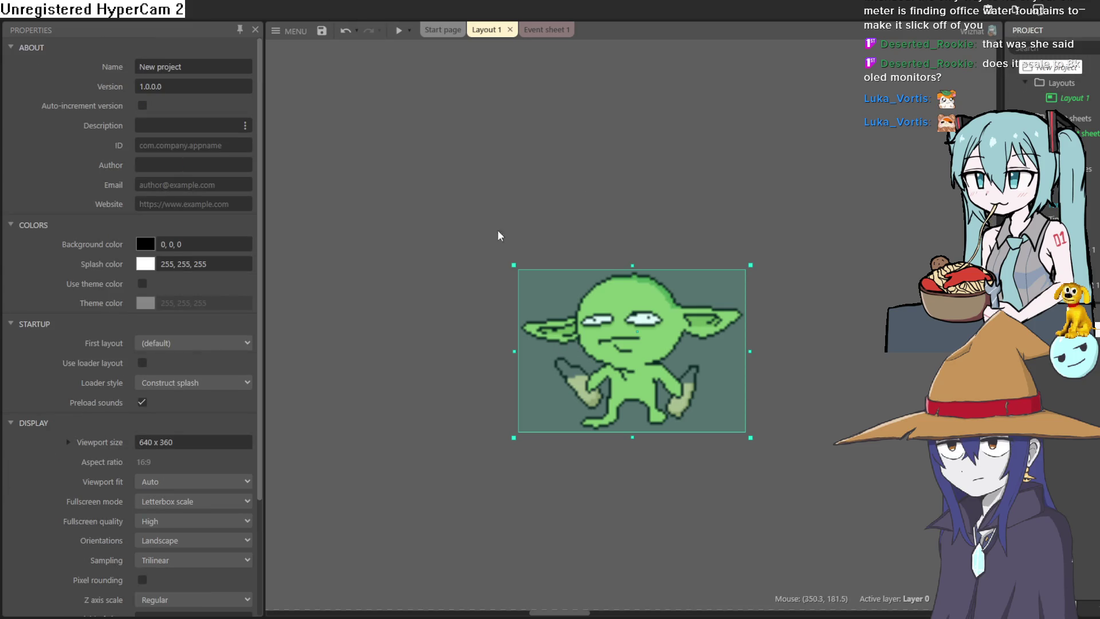
scroll(189, 446, down, 2)
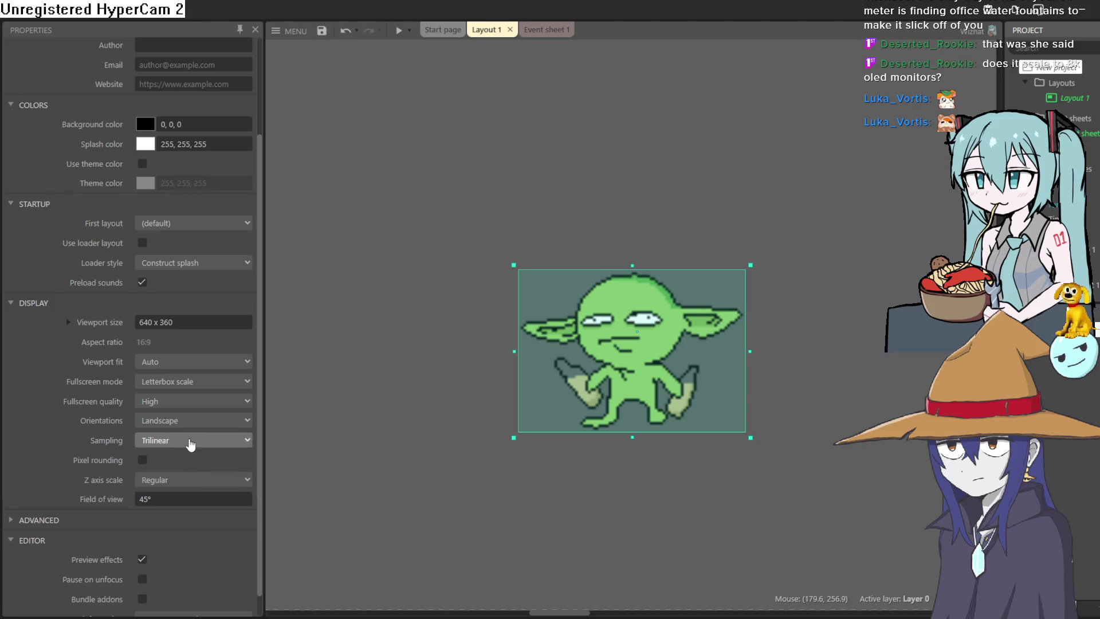
click(191, 446)
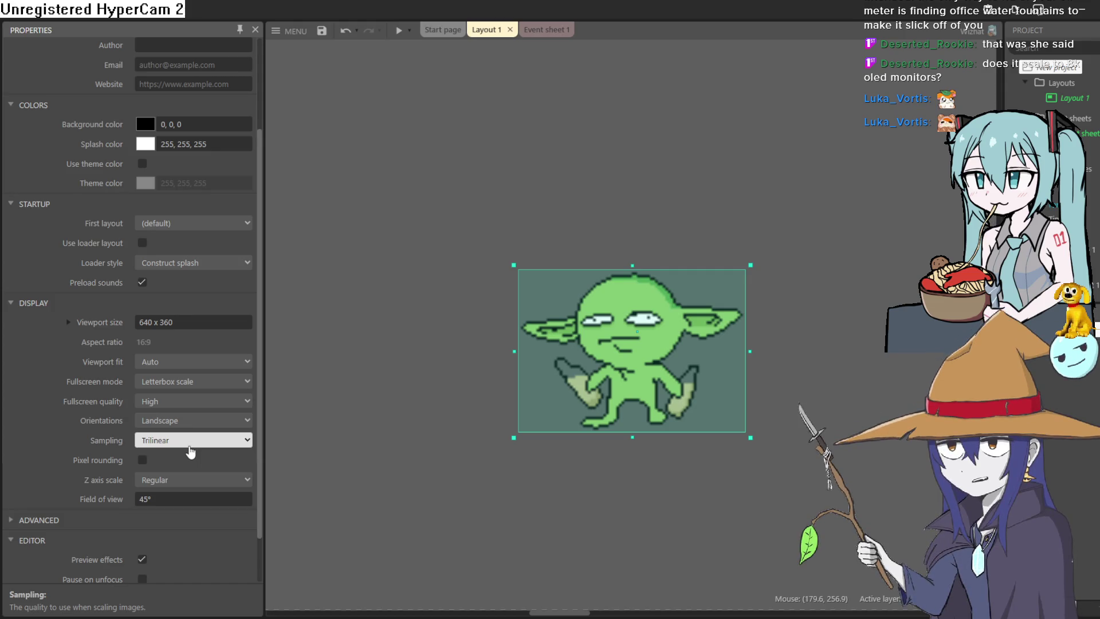
key(n)
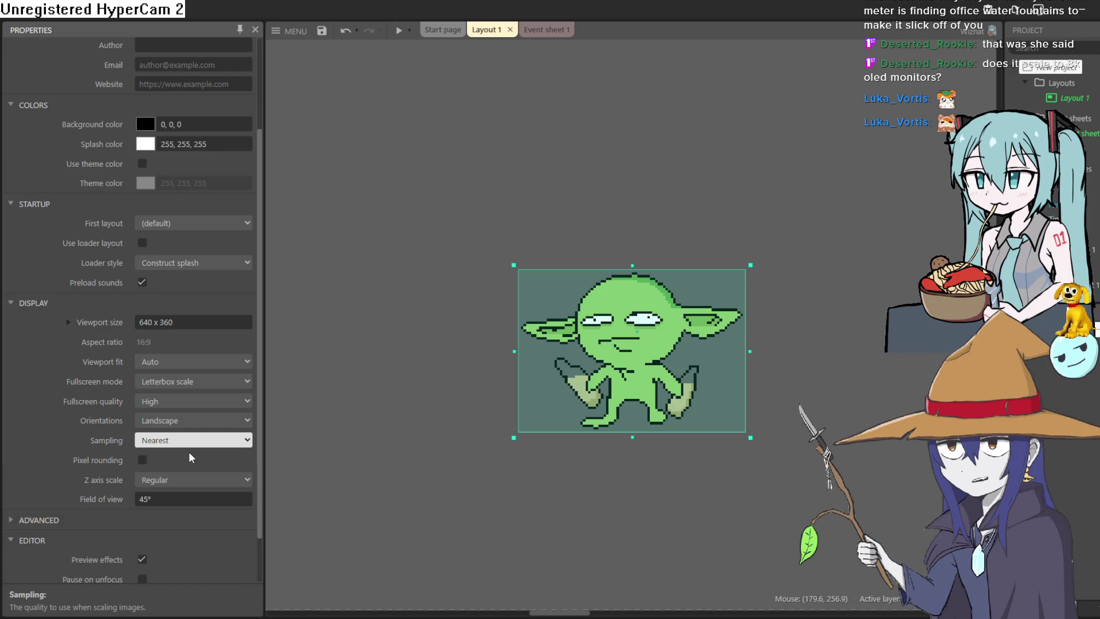
key(t)
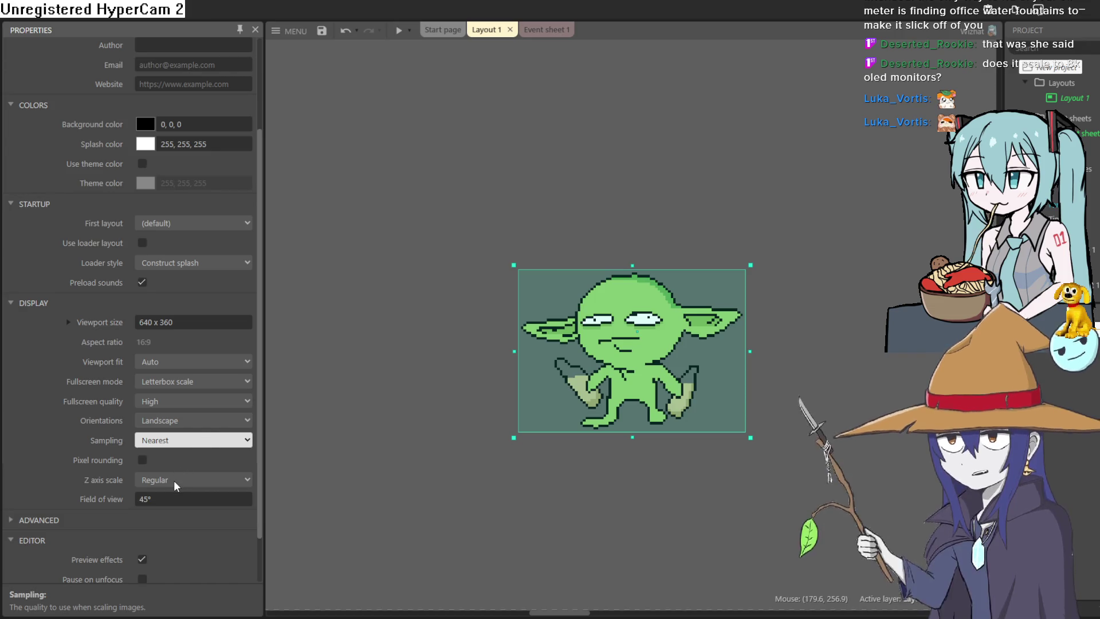
key(n)
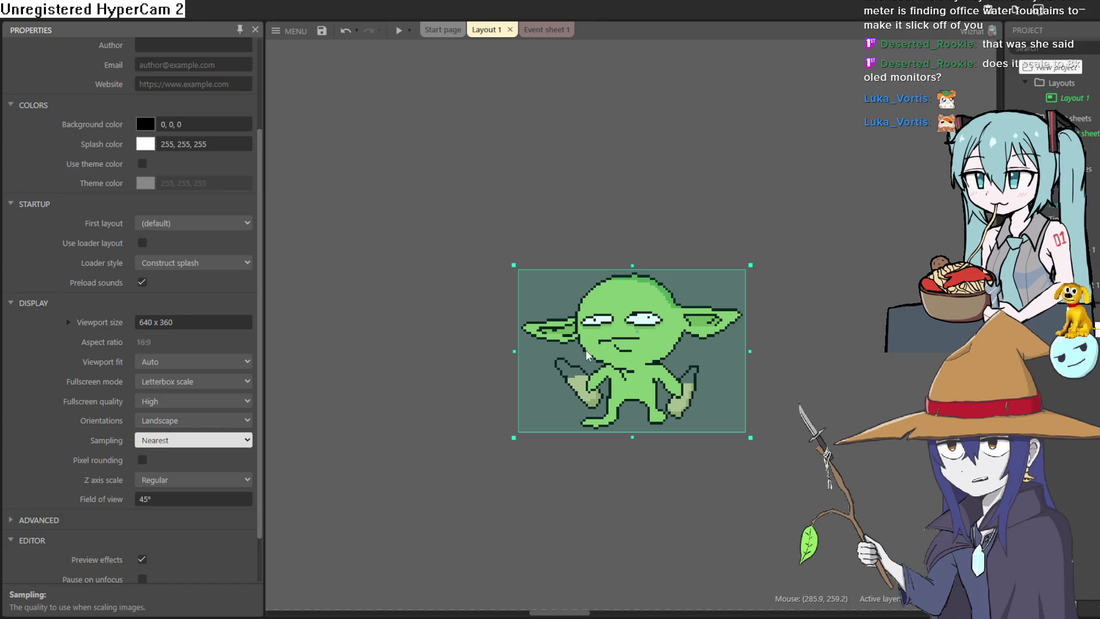
- Run a layout preview to check the pixels, then close it
scroll(647, 407, up, 5)
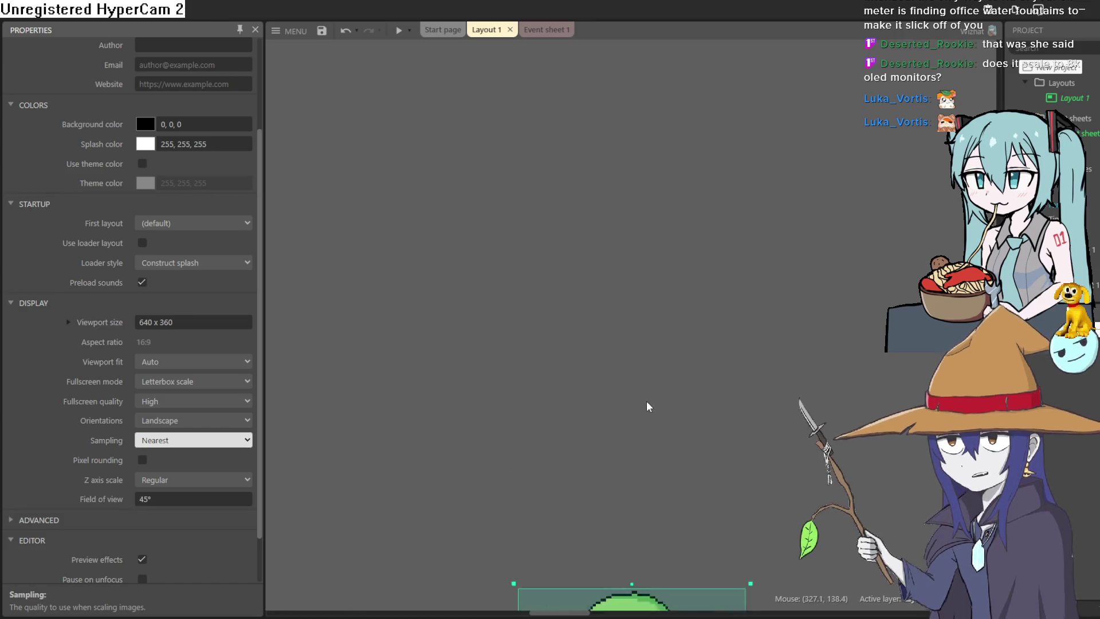
scroll(648, 407, down, 5)
ctrl+scroll(648, 407, up, 6)
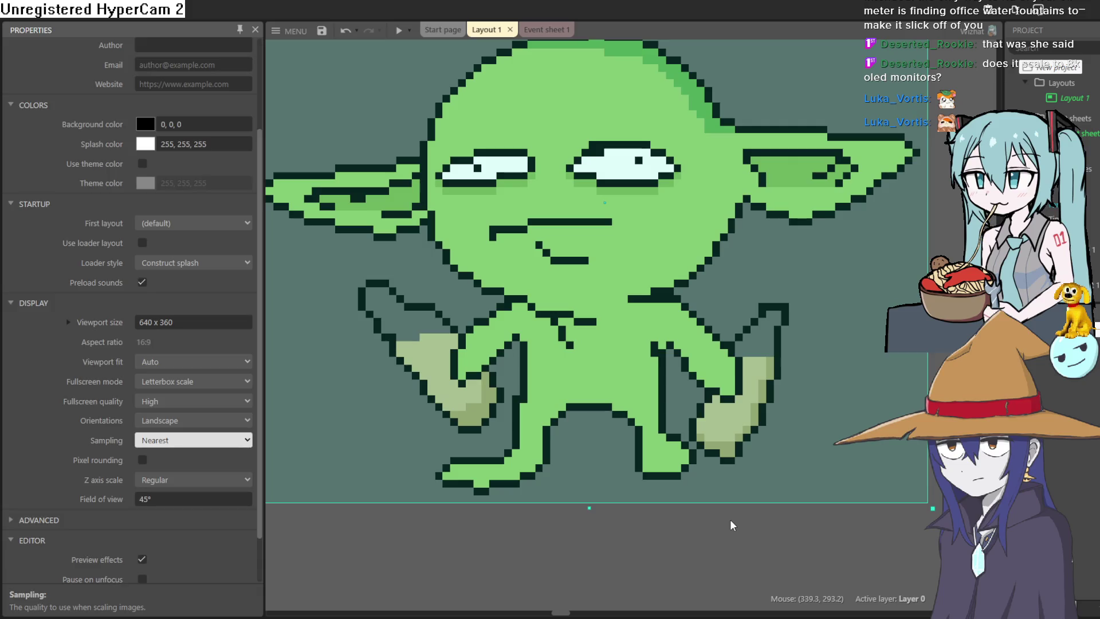
click(731, 525)
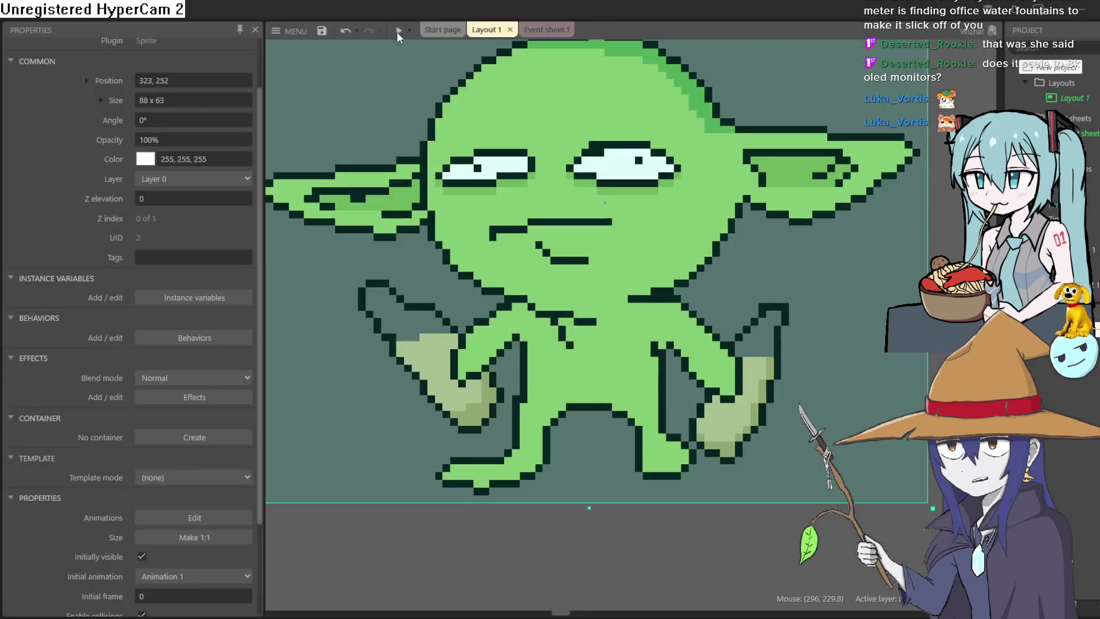
click(397, 32)
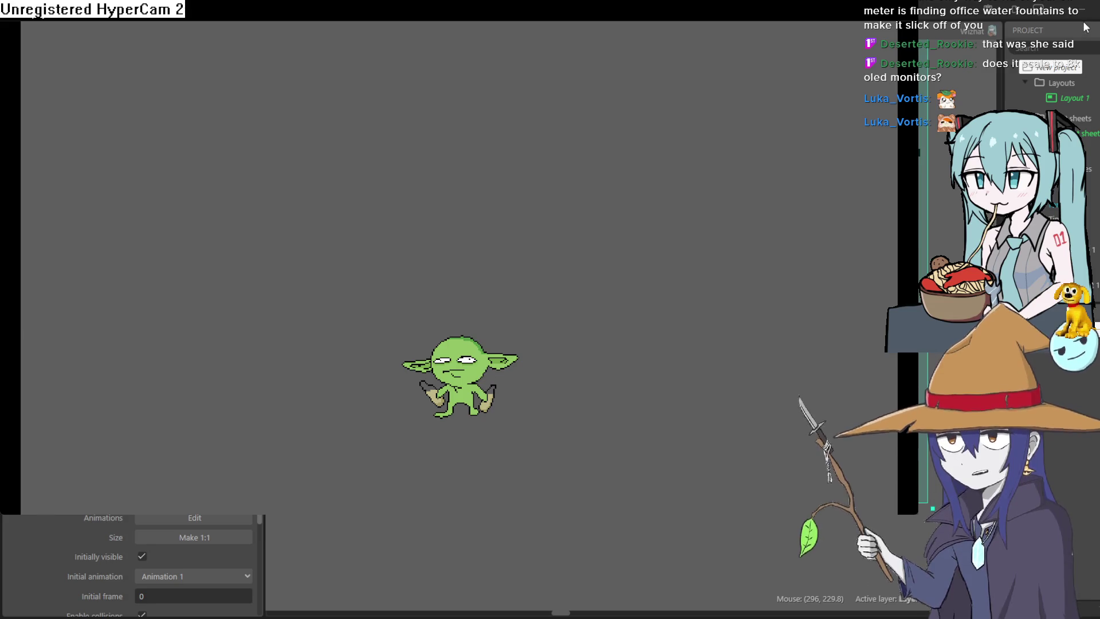
click(908, 9)
- Centre the goblin in the layout view and open its image for editing
scroll(744, 277, down, 5)
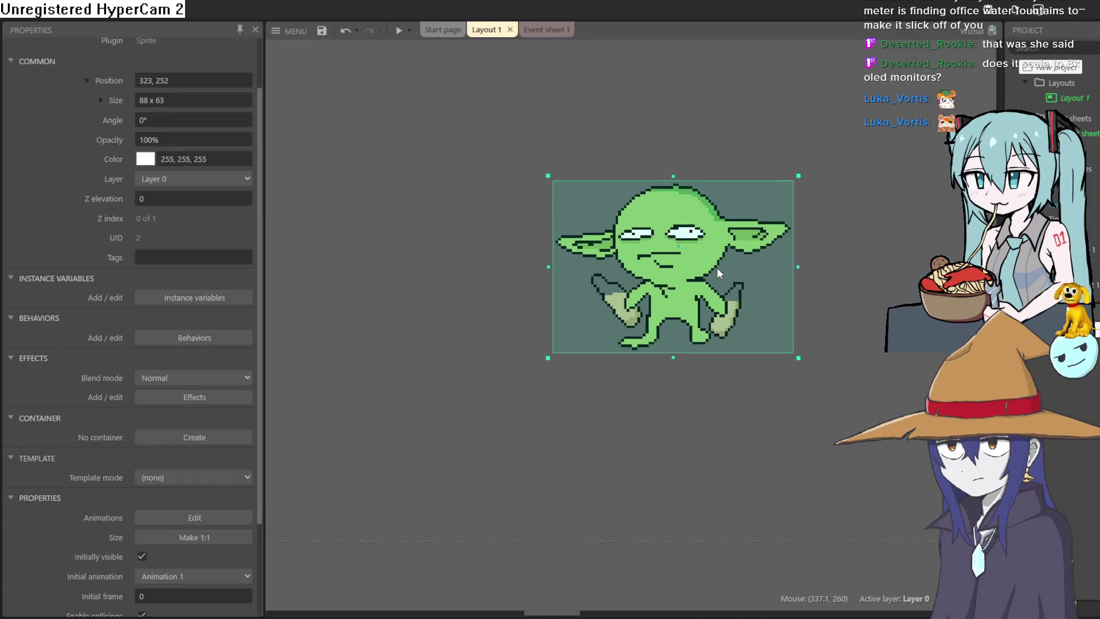
drag(657, 275, 642, 286)
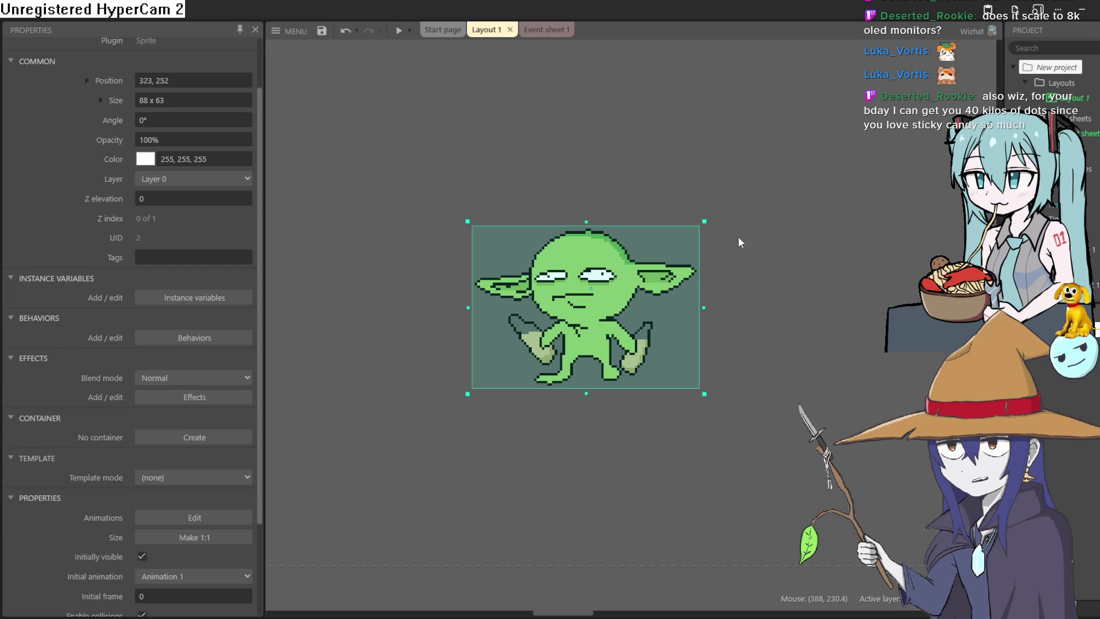
double_click(628, 291)
- Paint rows of sampled shadow green under the goblin's left and right eyes
scroll(486, 239, up, 4)
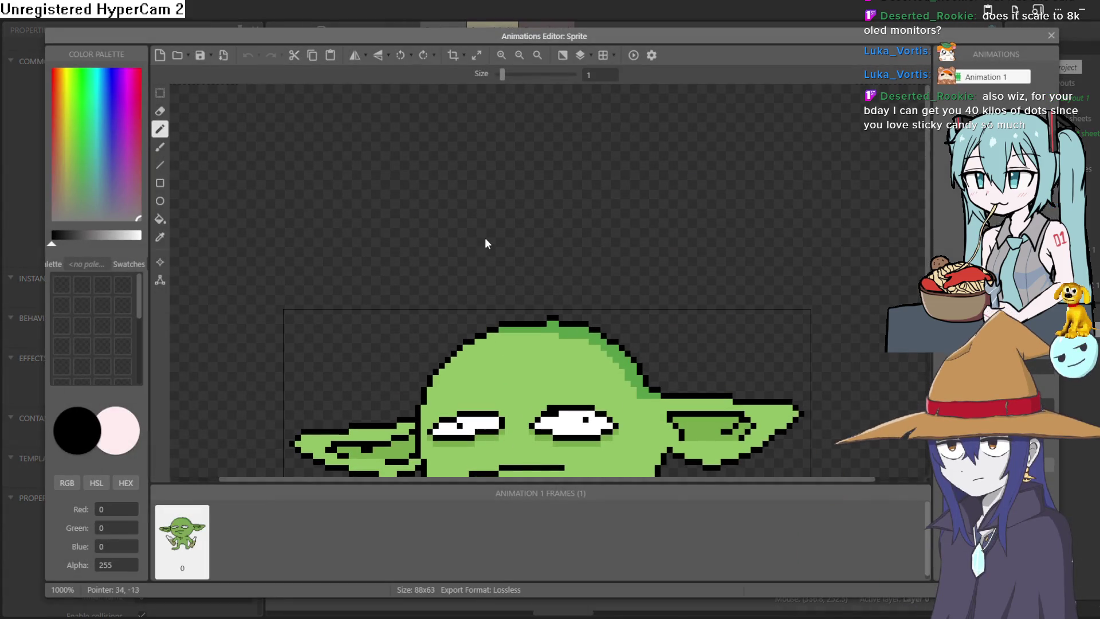
scroll(480, 300, down, 4)
scroll(454, 172, up, 5)
scroll(491, 253, up, 1)
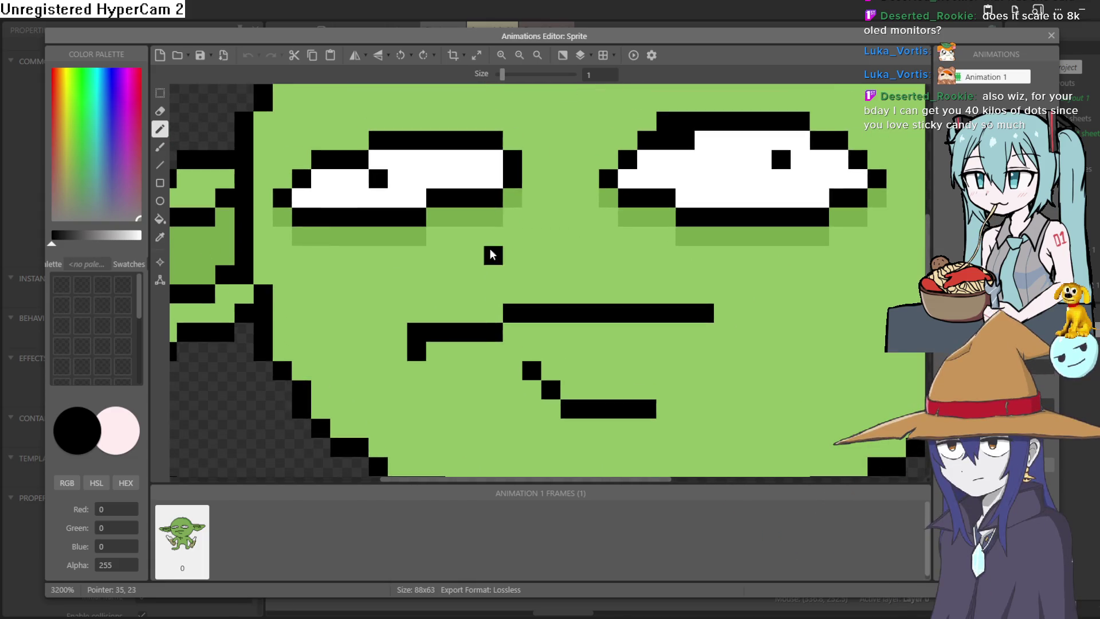
click(160, 237)
click(331, 241)
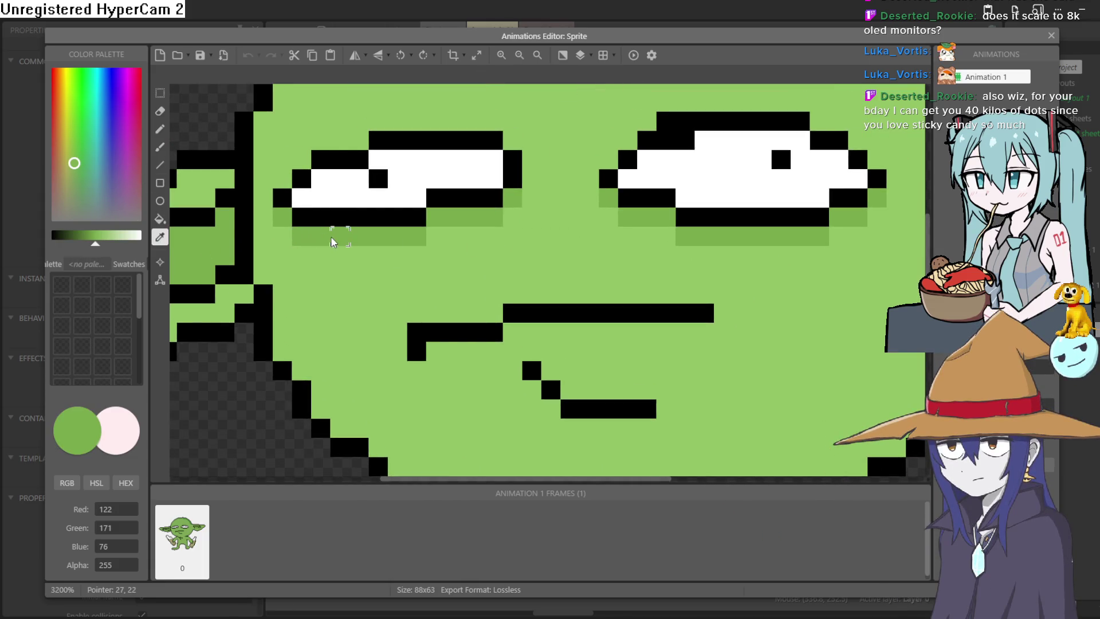
click(160, 129)
mouse_move(508, 221)
mouse_down()
mouse_move(466, 253)
mouse_move(331, 255)
mouse_up()
click(630, 235)
key(ctrl+z)
click(620, 222)
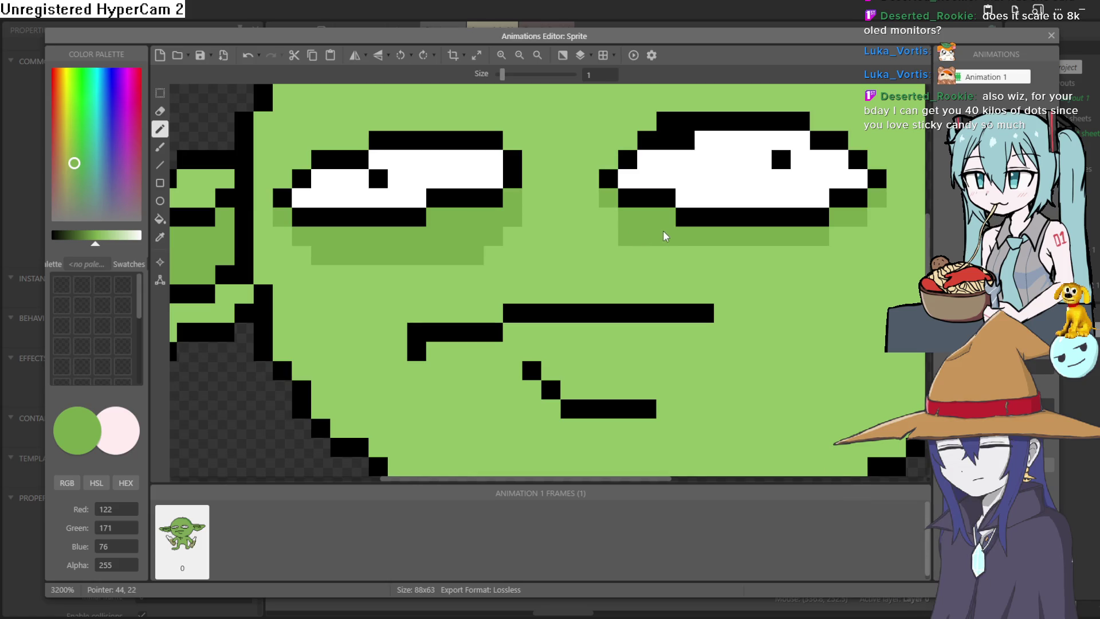
mouse_move(665, 255)
mouse_down()
mouse_move(803, 256)
mouse_move(863, 225)
mouse_move(851, 246)
mouse_up()
- Shade the ear's lower inner edge with the darker head green and close the editor
scroll(836, 251, down, 4)
scroll(544, 281, up, 2)
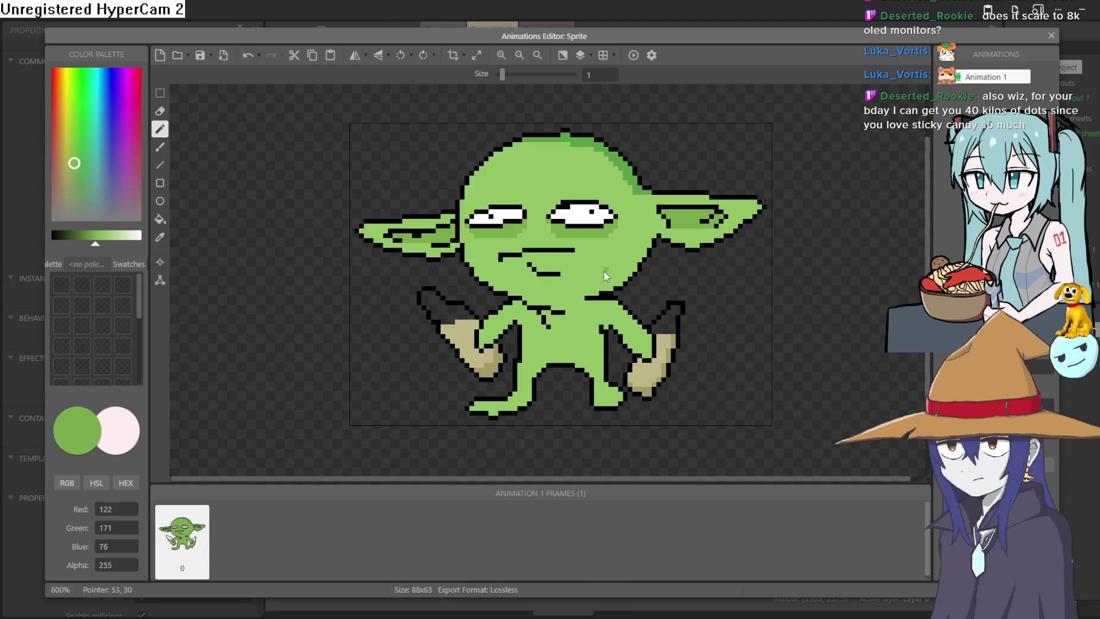
scroll(603, 270, up, 1)
click(159, 238)
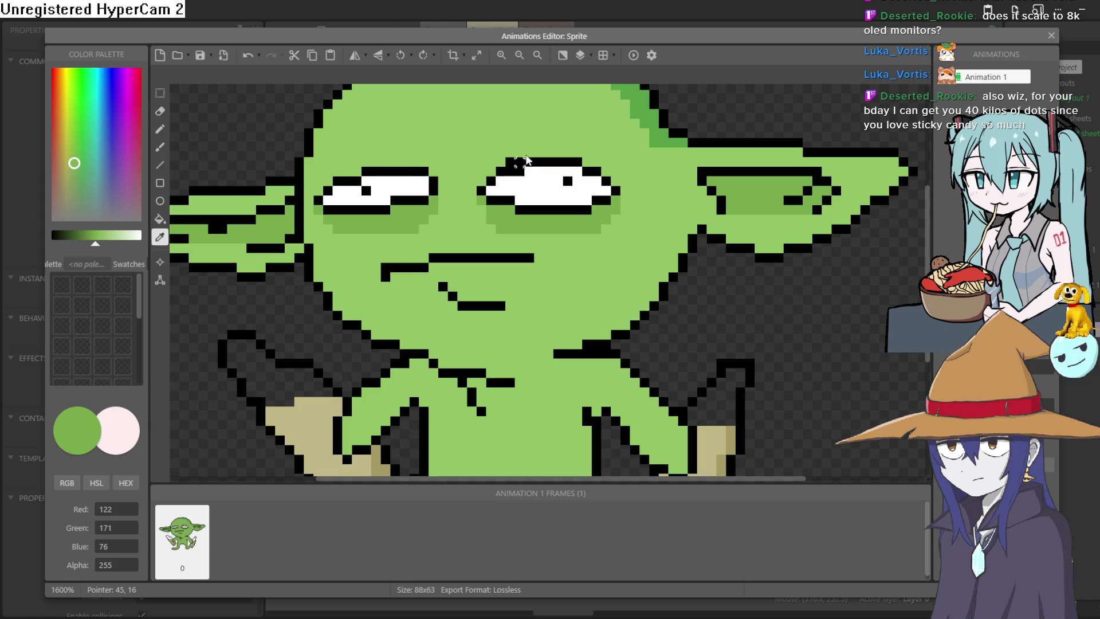
click(629, 187)
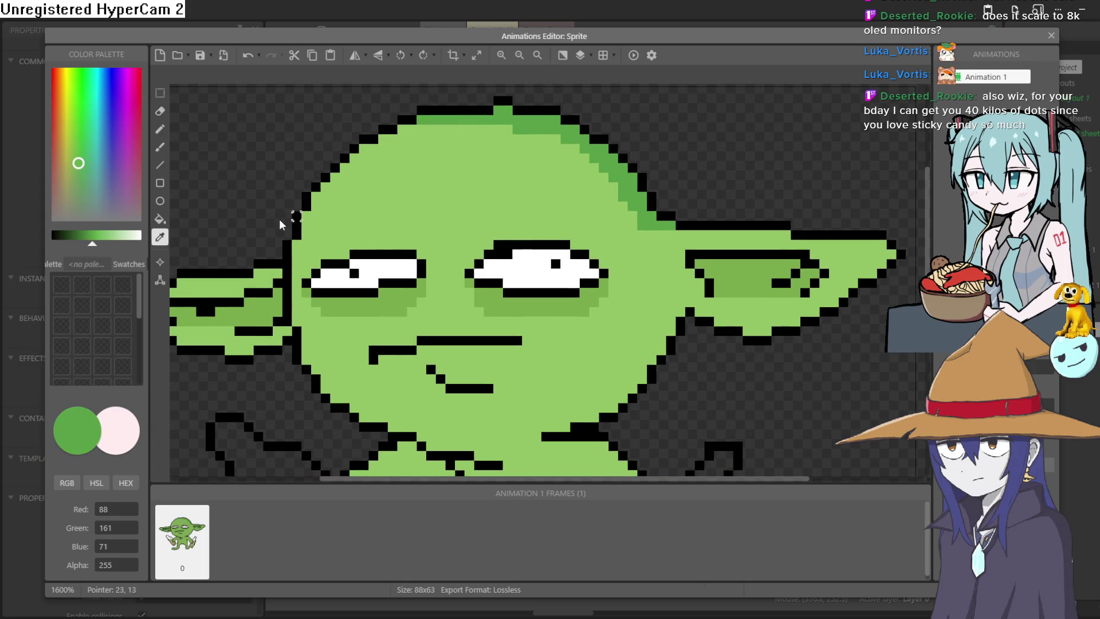
click(161, 150)
click(692, 304)
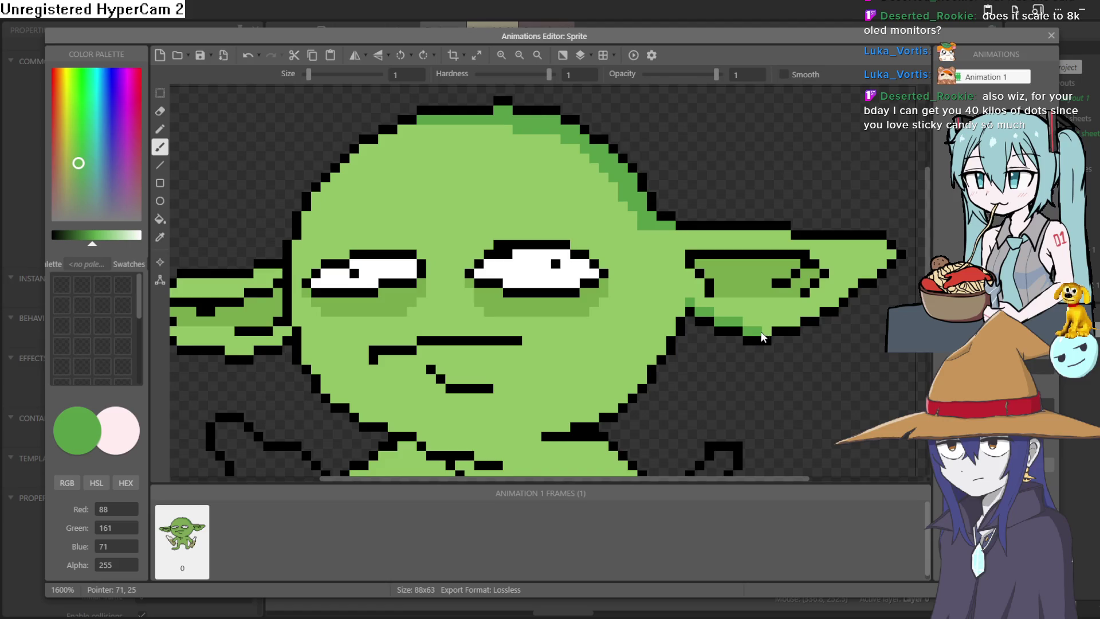
drag(780, 320, 841, 293)
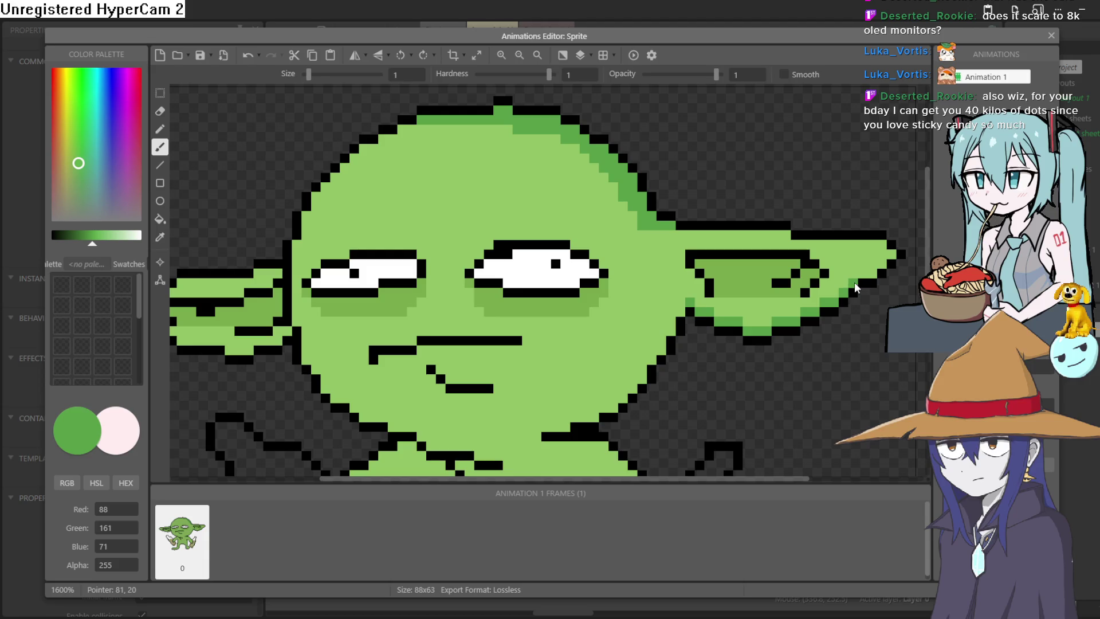
click(1051, 36)
scroll(620, 309, down, 3)
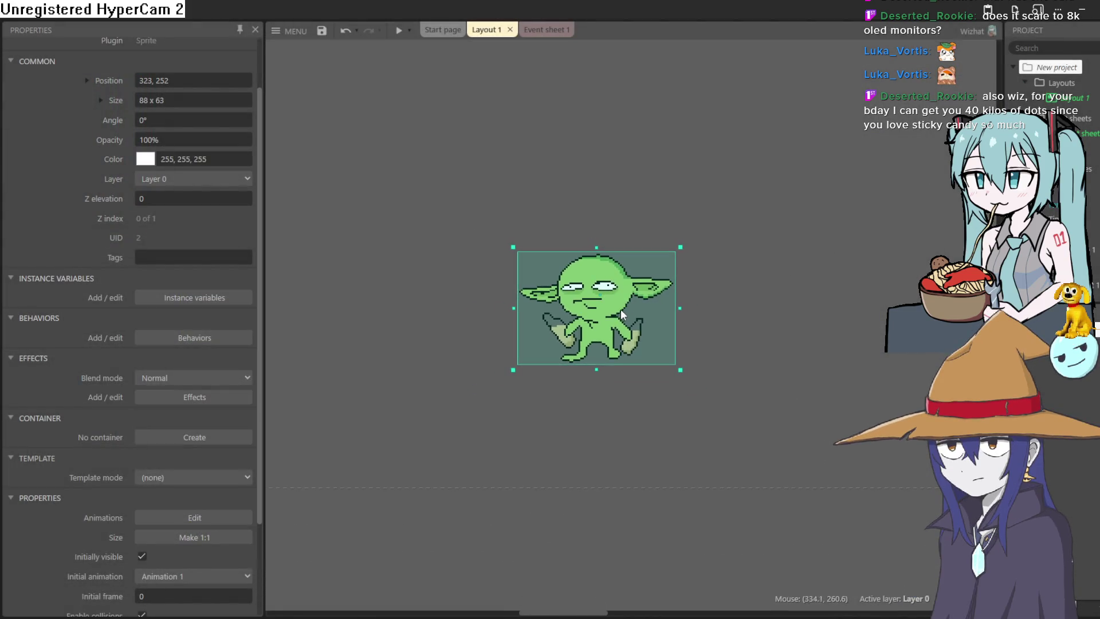
- Add the 8 Direction behavior to the goblin sprite
click(658, 182)
click(607, 317)
click(195, 338)
click(552, 391)
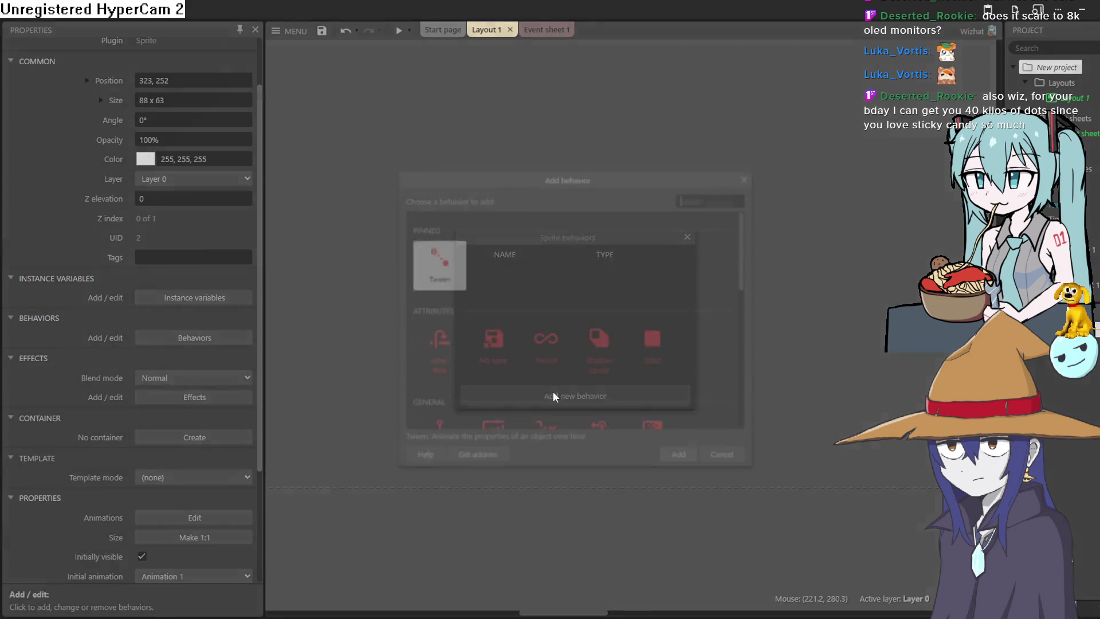
scroll(576, 337, down, 4)
scroll(582, 305, down, 2)
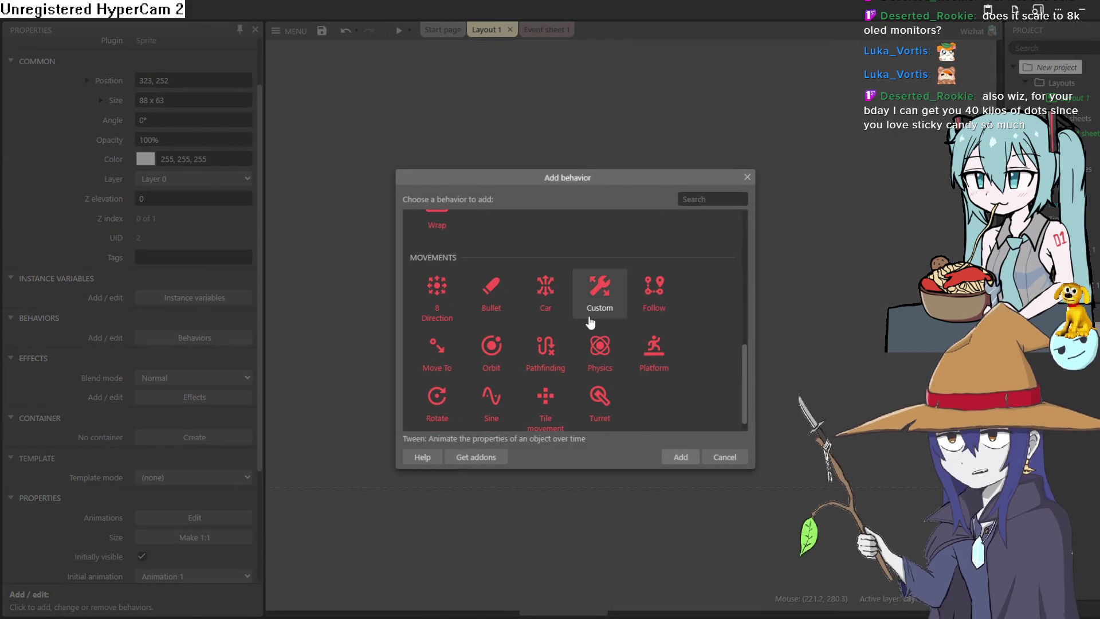
double_click(441, 303)
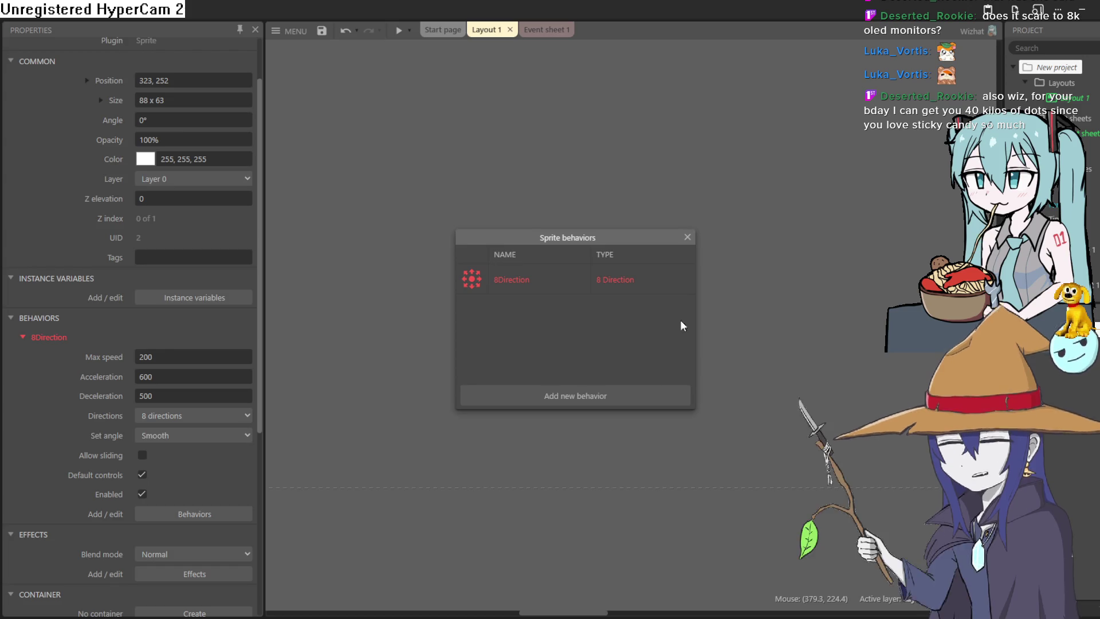
- Move the goblin higher in the layout and run a preview
click(688, 237)
drag(630, 307, 633, 203)
click(402, 32)
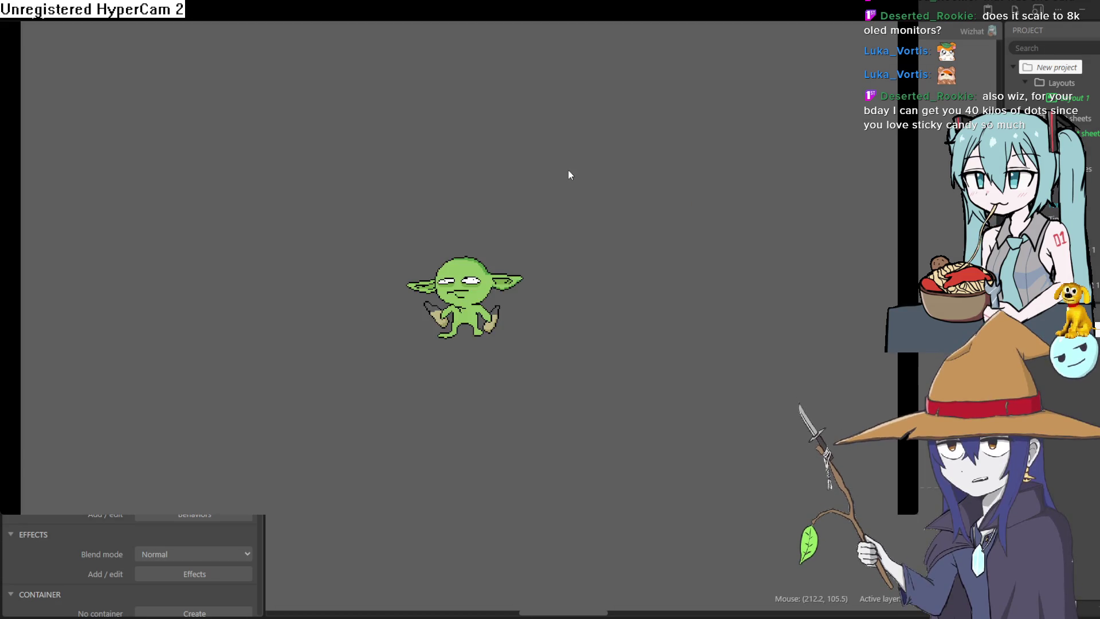
- Move the goblin upward with the Up arrow in the preview, then close the preview
key(Up)
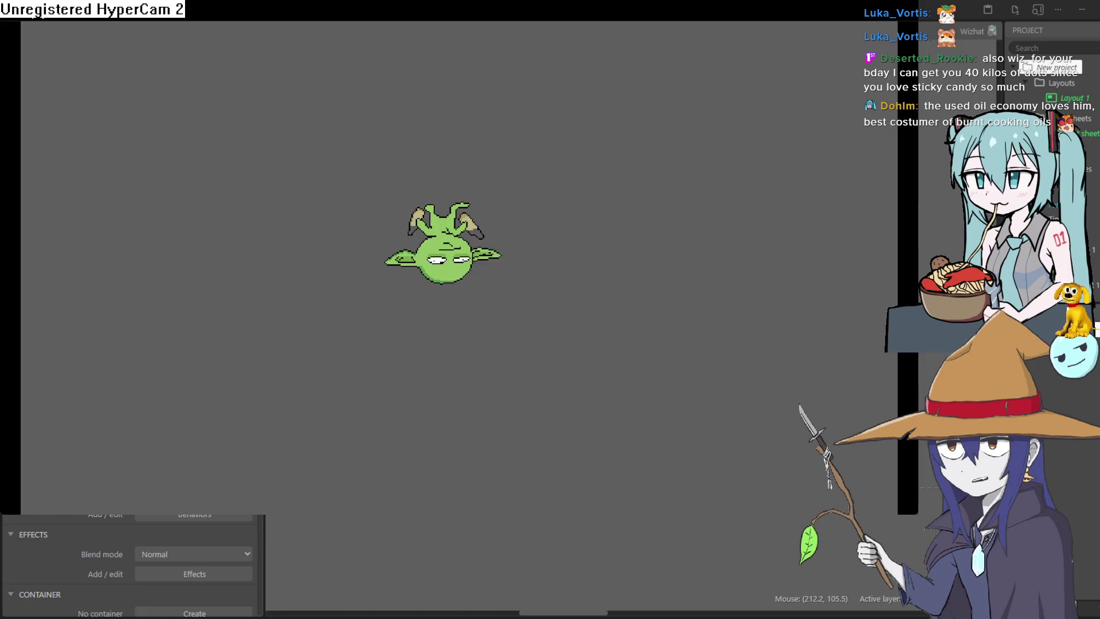
click(914, 2)
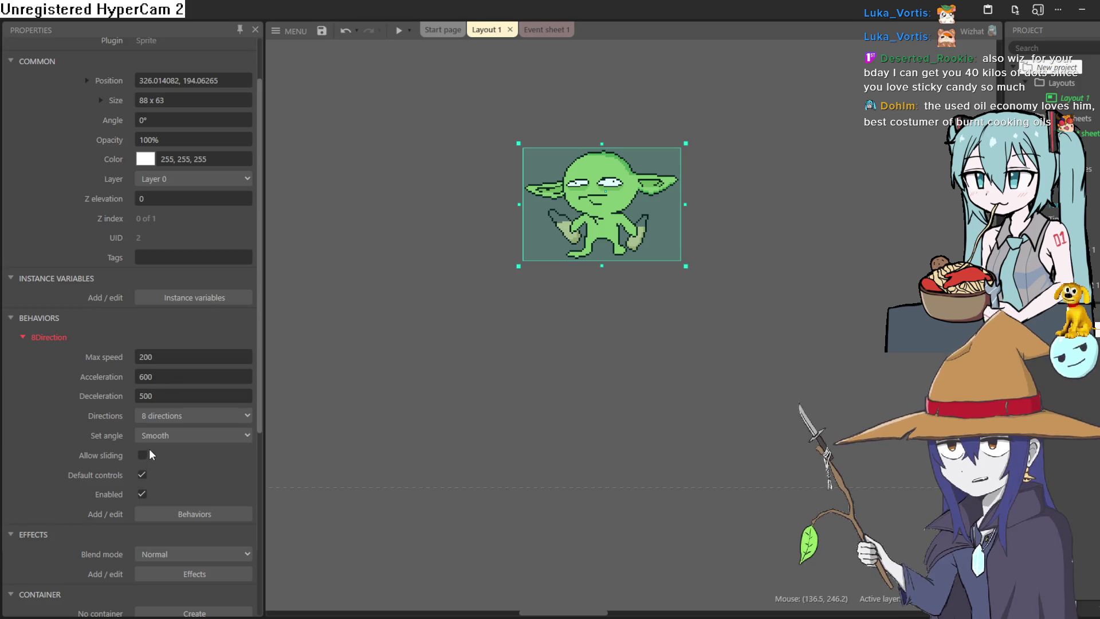
- Set the 8Direction 'Set angle' to No, then steer the goblin in all directions in a new preview and close it
click(164, 441)
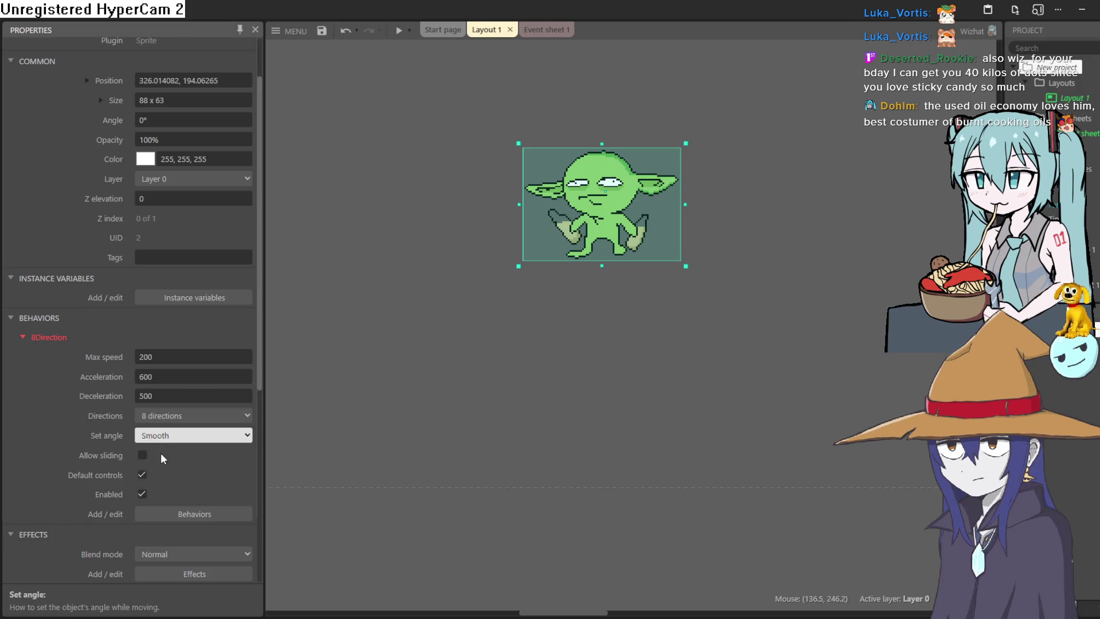
click(401, 30)
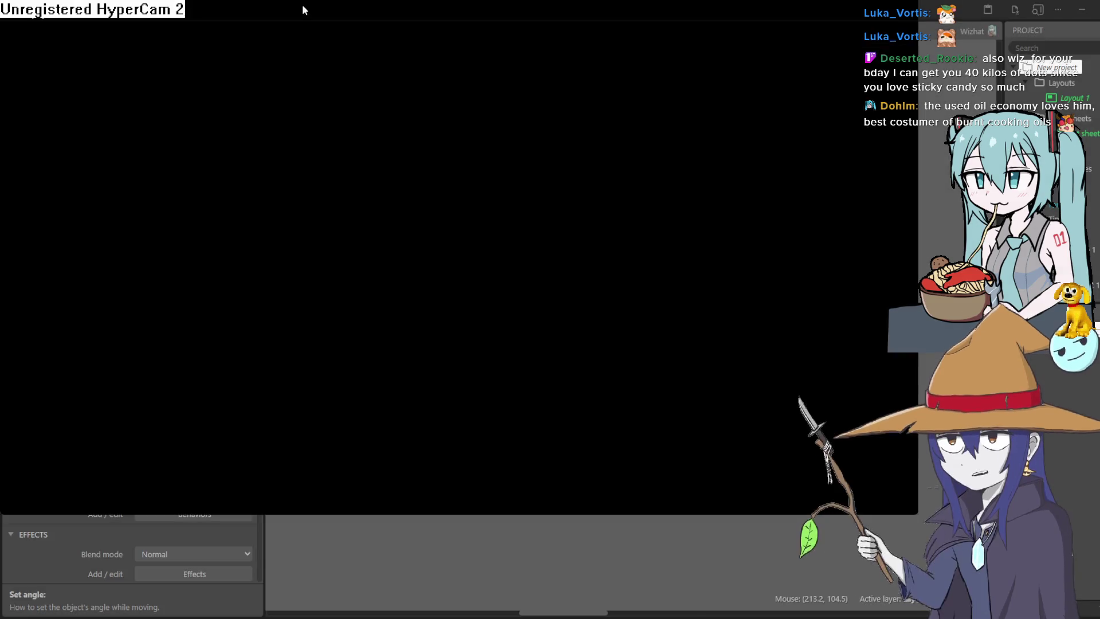
key(Down)
key(Right)
key(Up)
key(Right)
key(Left)
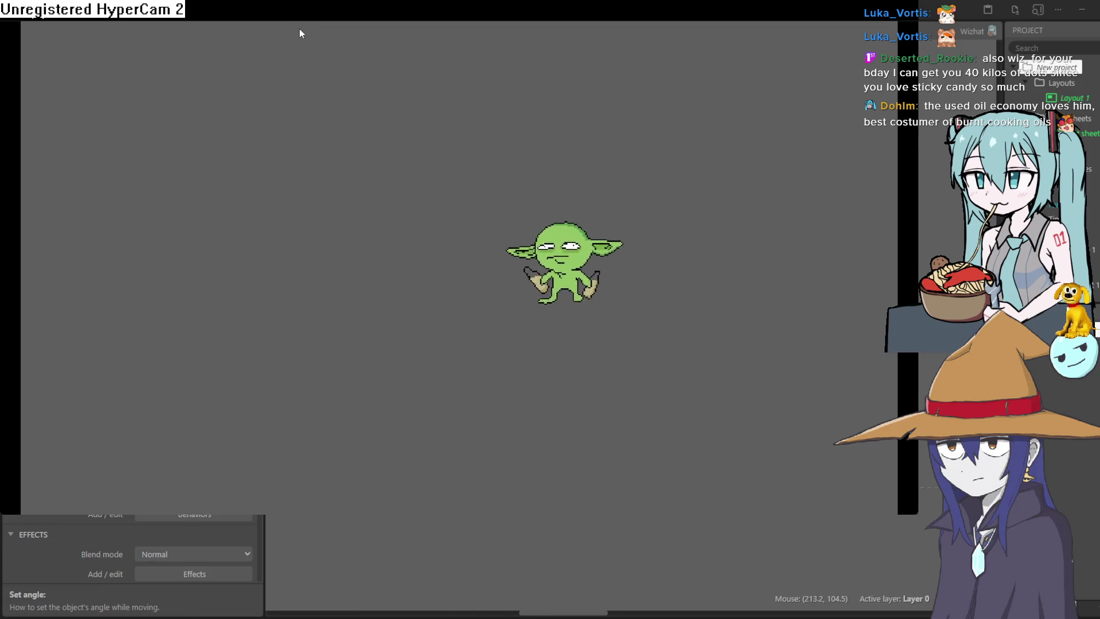
key(Down)
key(Left)
key(Right)
key(Up)
key(Left)
key(alt+F4)
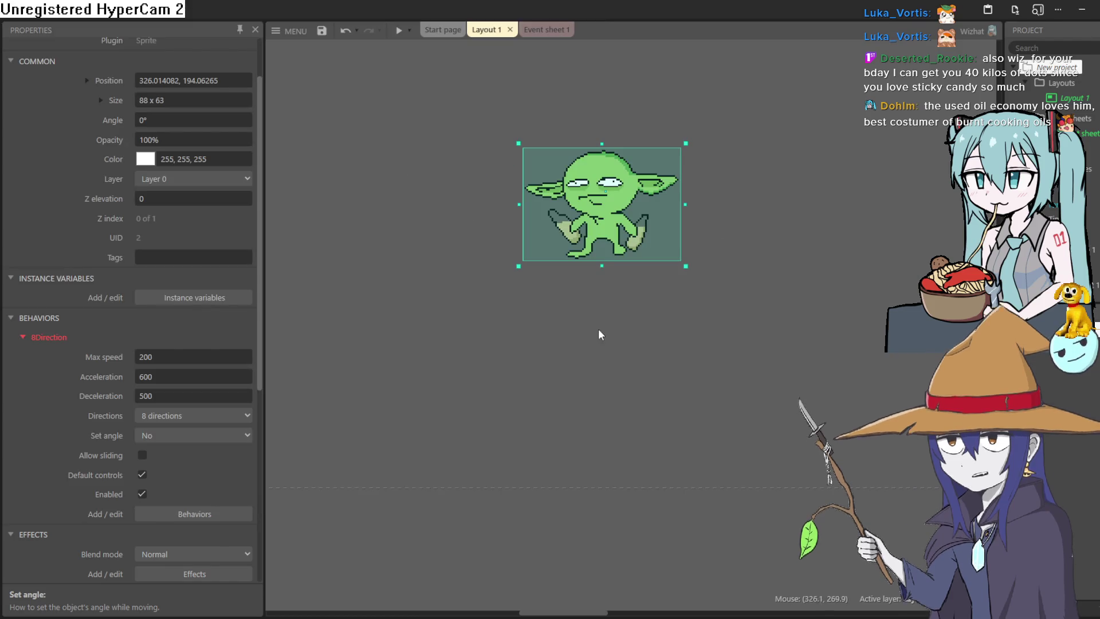
- Cancel the Create new object type dialog and switch back to Aseprite
double_click(494, 351)
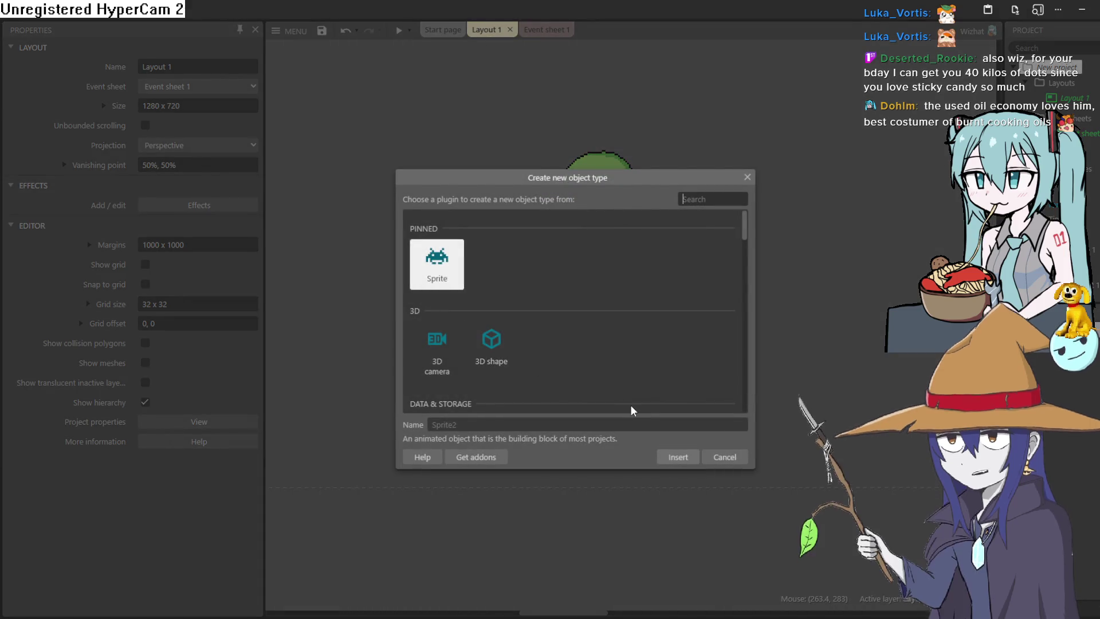
click(726, 458)
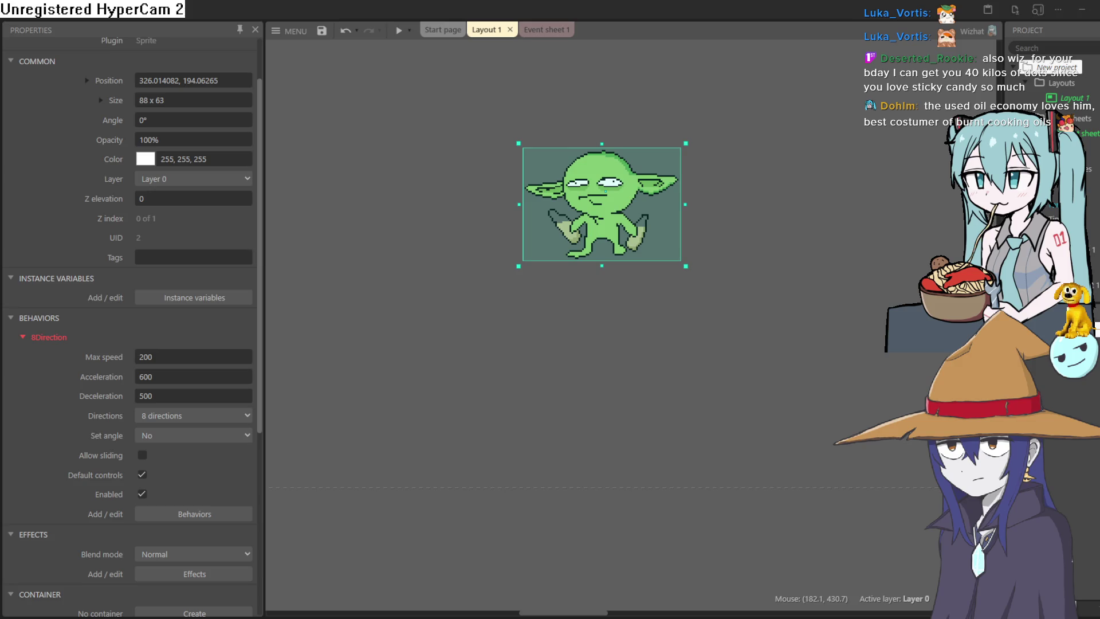
key(alt+Tab)
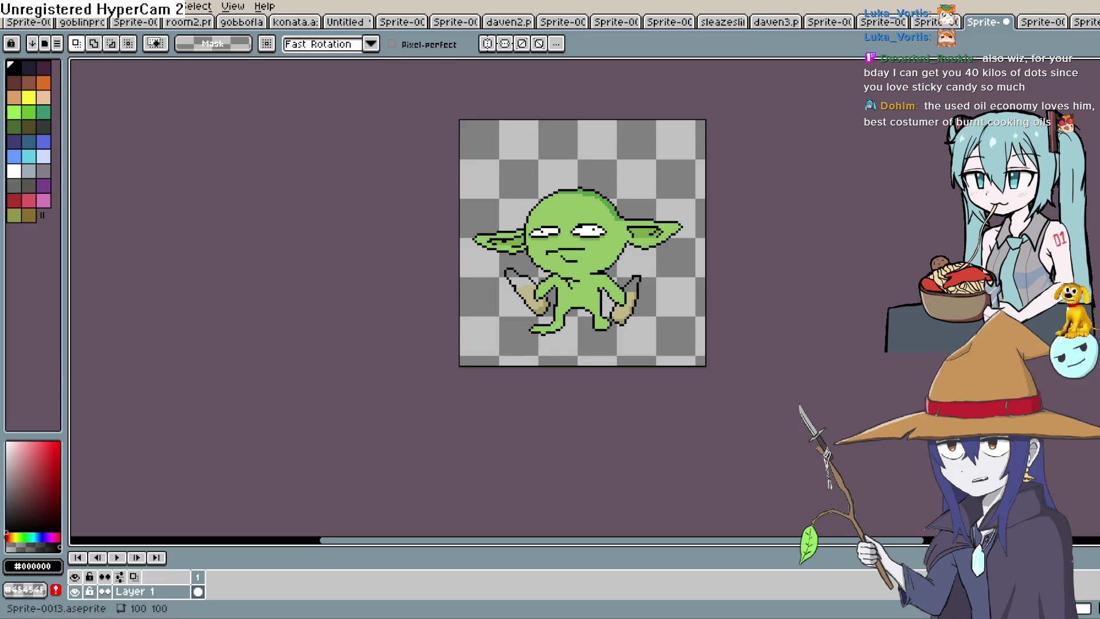
- Create a new 100×100 transparent-background sprite from File > New, keeping the goblin in its own tab
key(space)
mouse_move(578, 188)
mouse_down()
mouse_move(623, 170)
mouse_move(568, 221)
mouse_up()
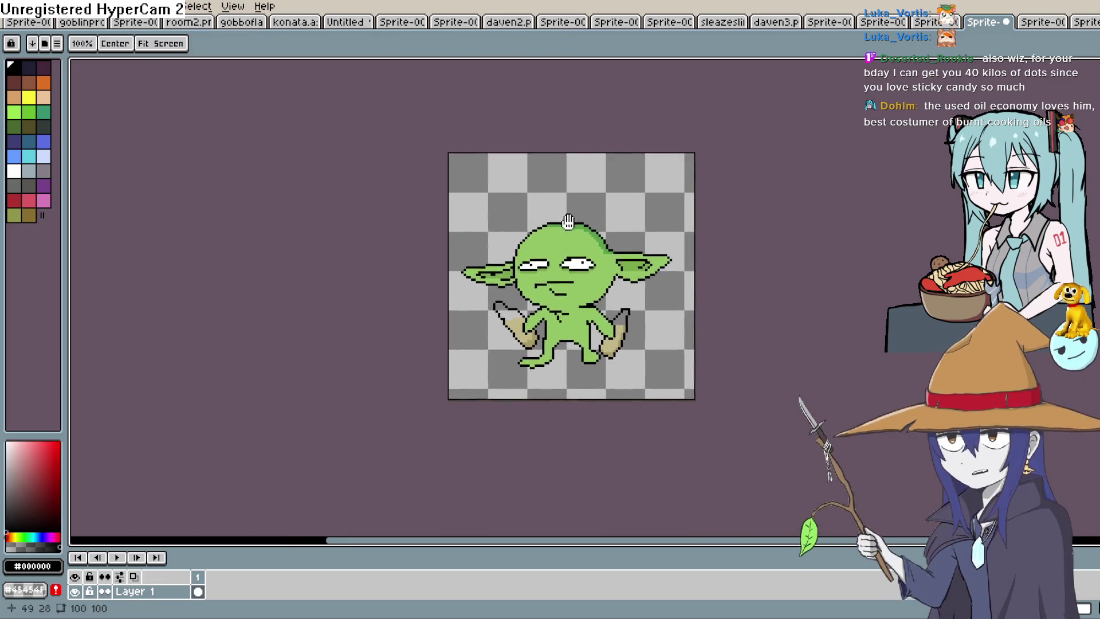
scroll(568, 222, up, 1)
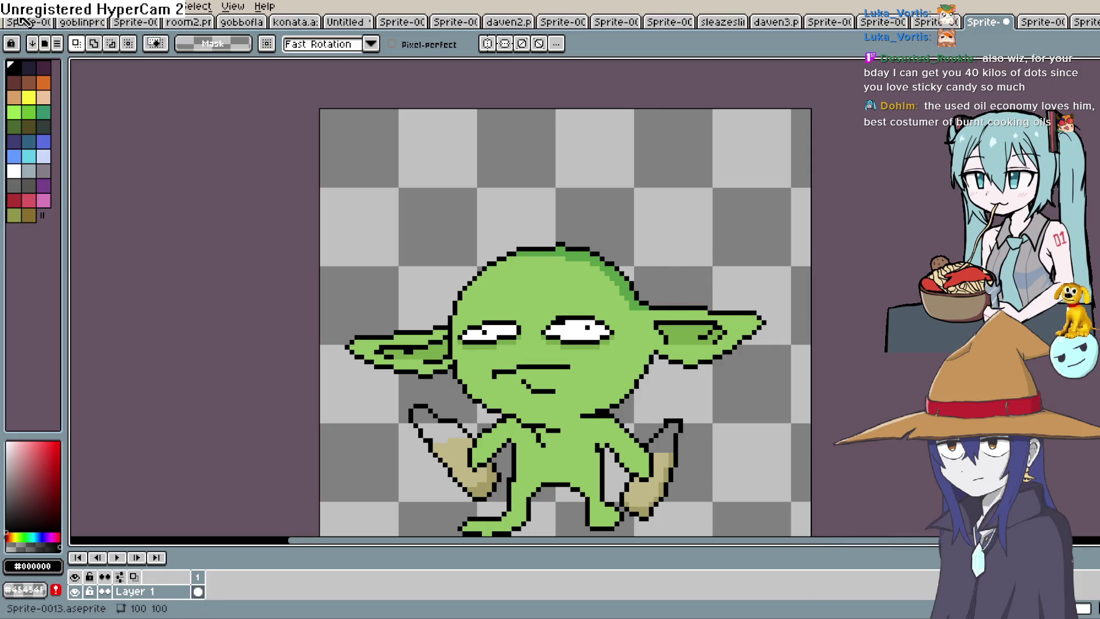
click(14, 7)
click(25, 34)
text(100)
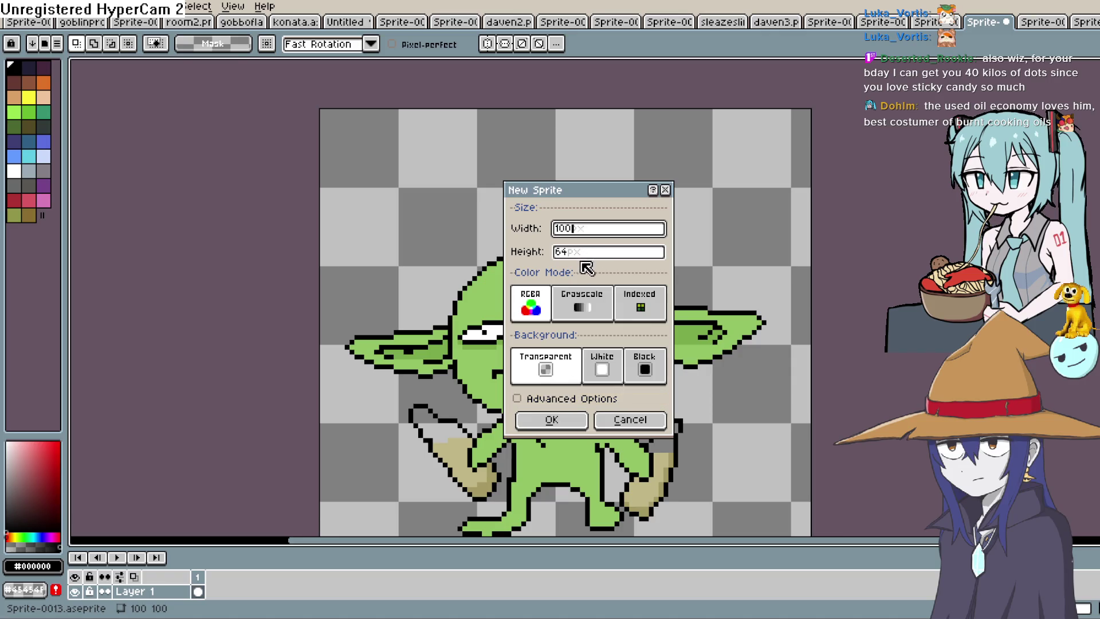
click(562, 256)
text(100)
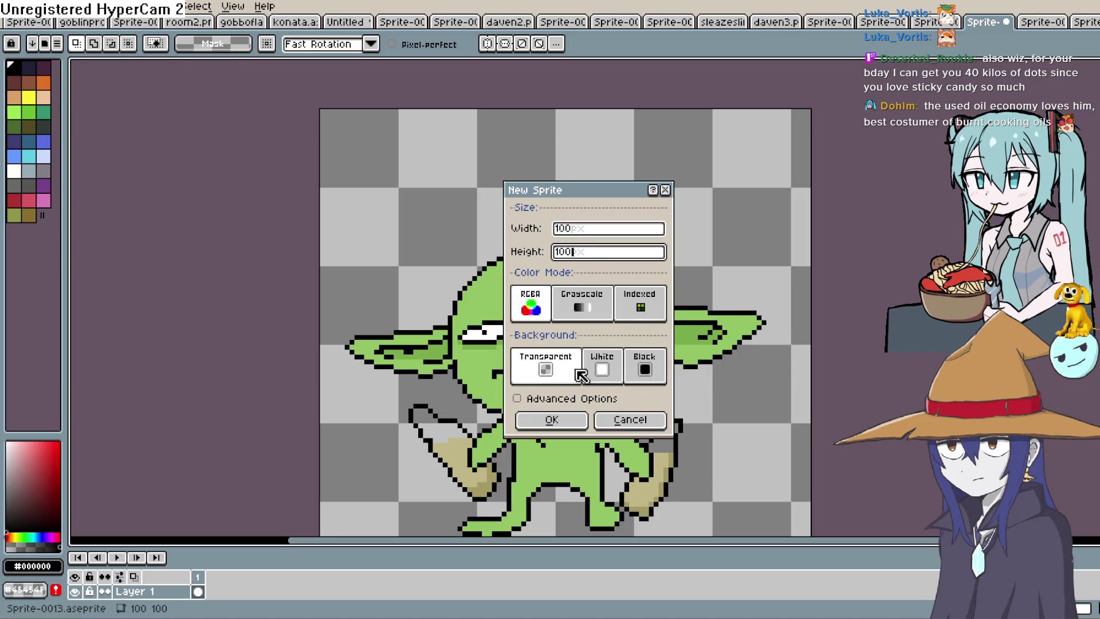
click(558, 418)
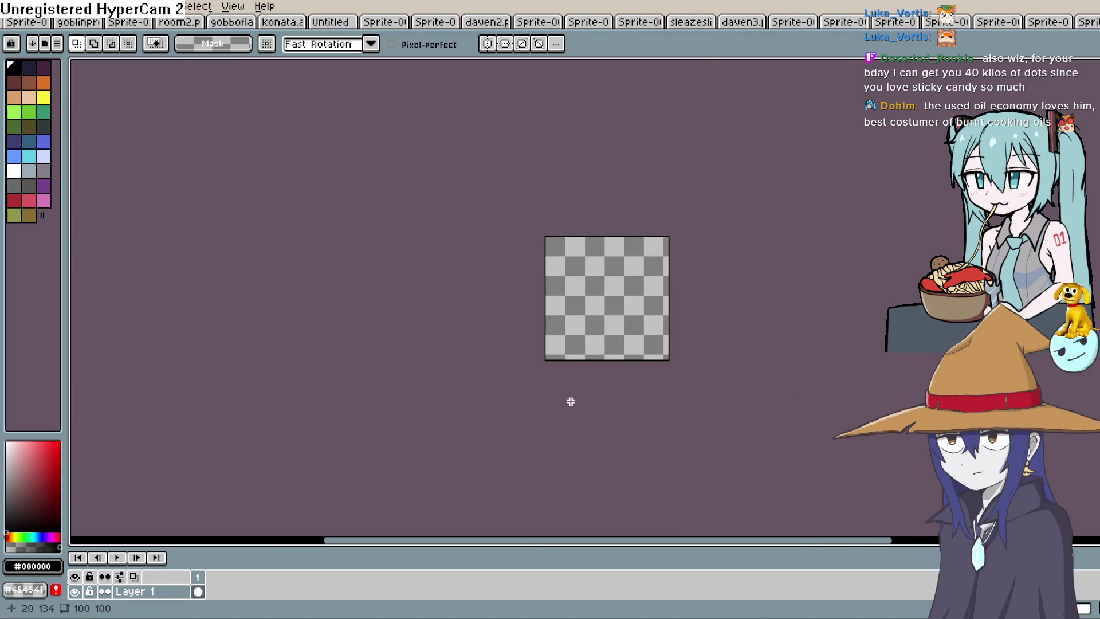
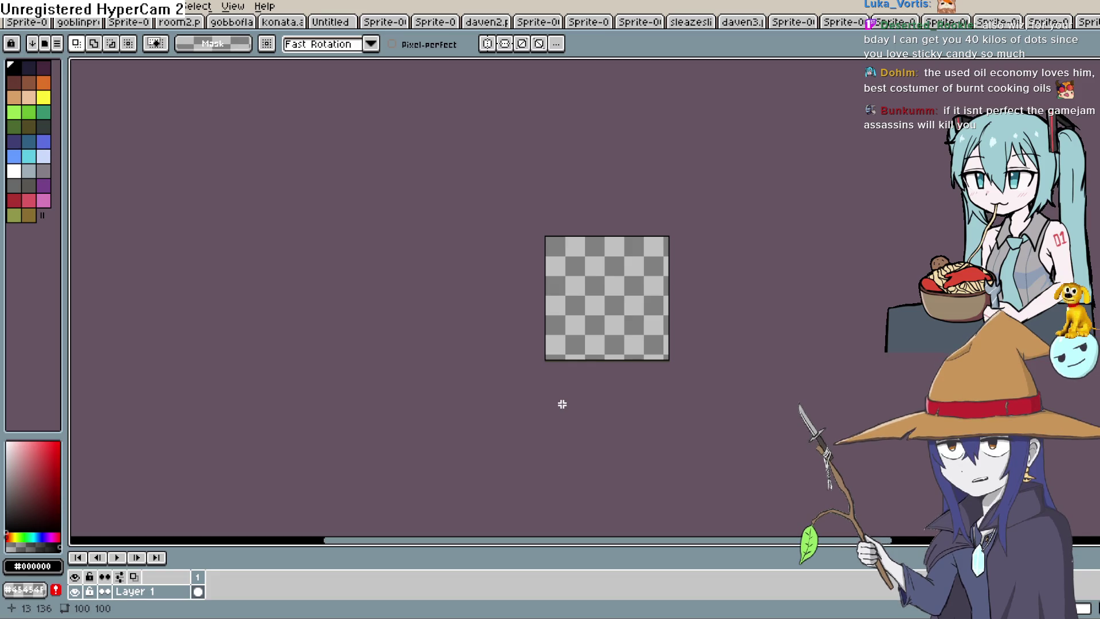
- Marquee-select the stray black stroke on the 100x100 canvas and delete it, leaving it empty
scroll(611, 256, down, 1)
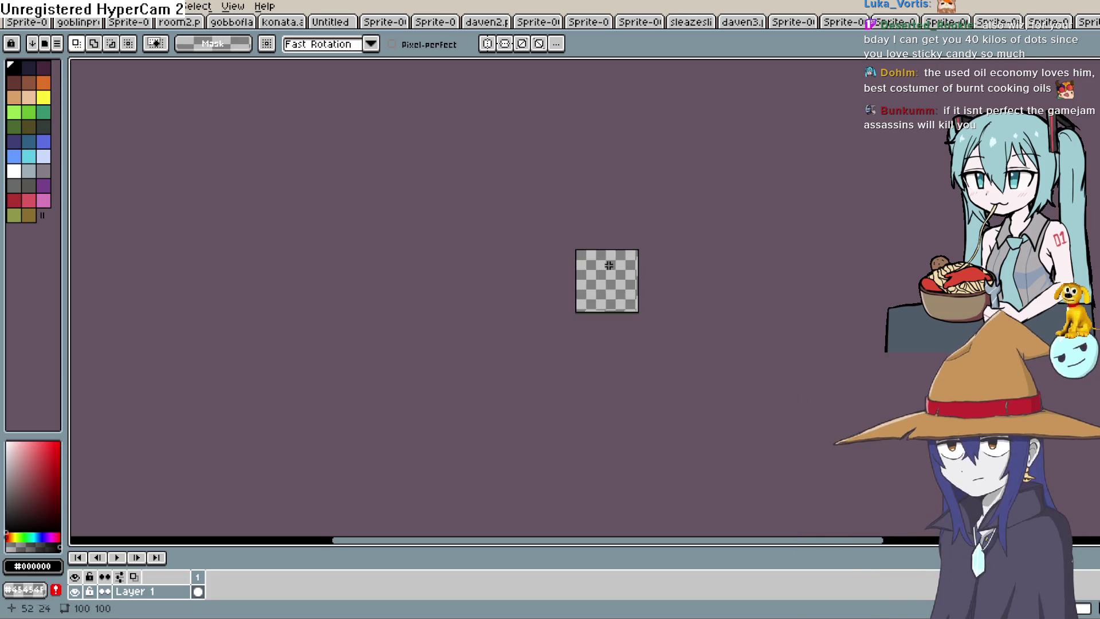
scroll(628, 246, up, 5)
scroll(599, 260, up, 1)
mouse_move(599, 260)
mouse_down()
mouse_move(609, 278)
mouse_move(610, 254)
mouse_move(609, 264)
mouse_up()
scroll(613, 283, down, 1)
scroll(609, 287, up, 1)
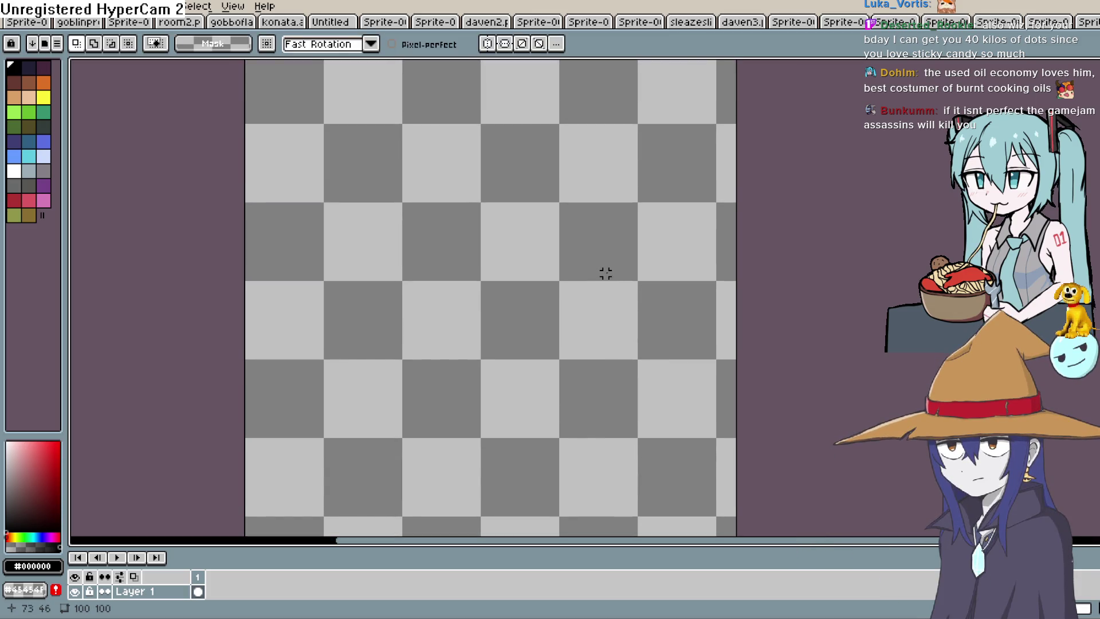
drag(430, 358, 491, 258)
key(Delete)
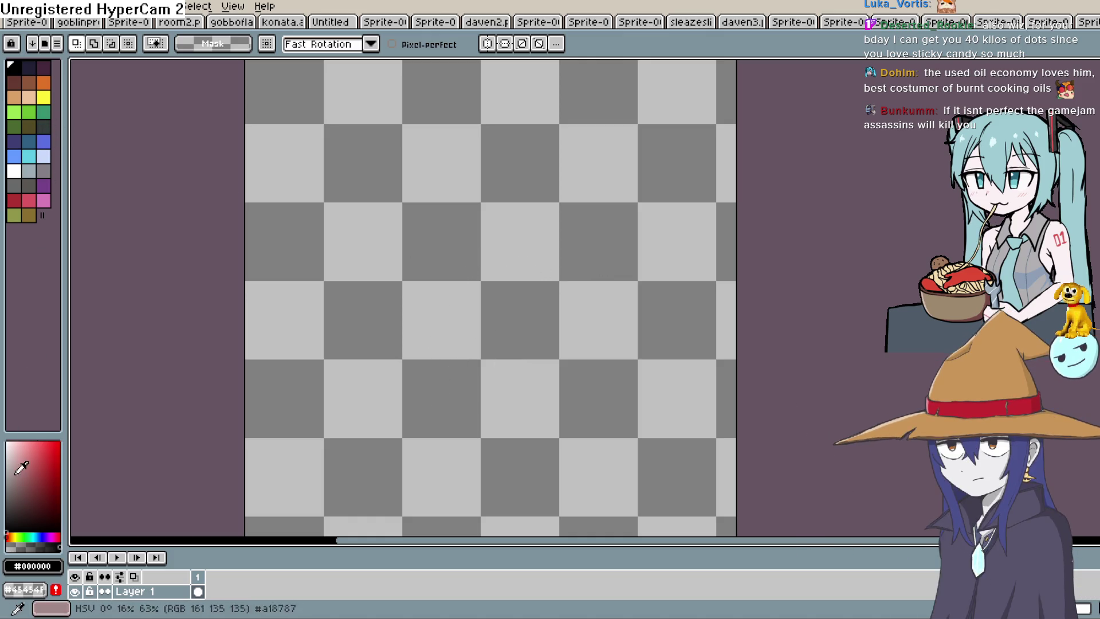
- Sample the tan colour from the Yoda sprite's sword hilt and return to Sprite-0017
click(1084, 23)
click(1055, 24)
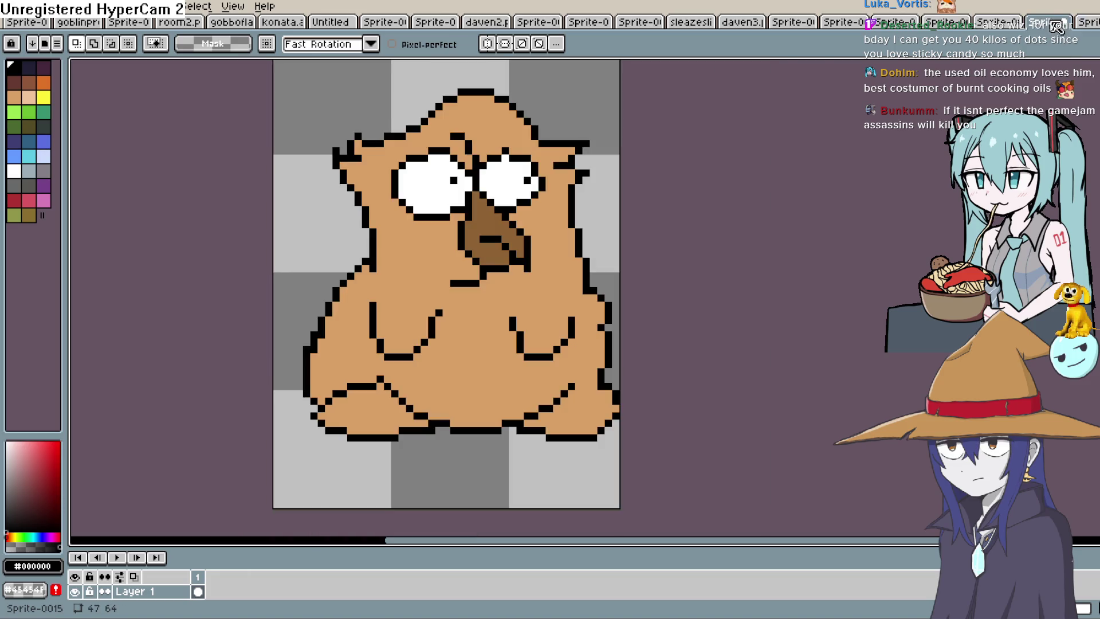
click(1006, 24)
click(954, 24)
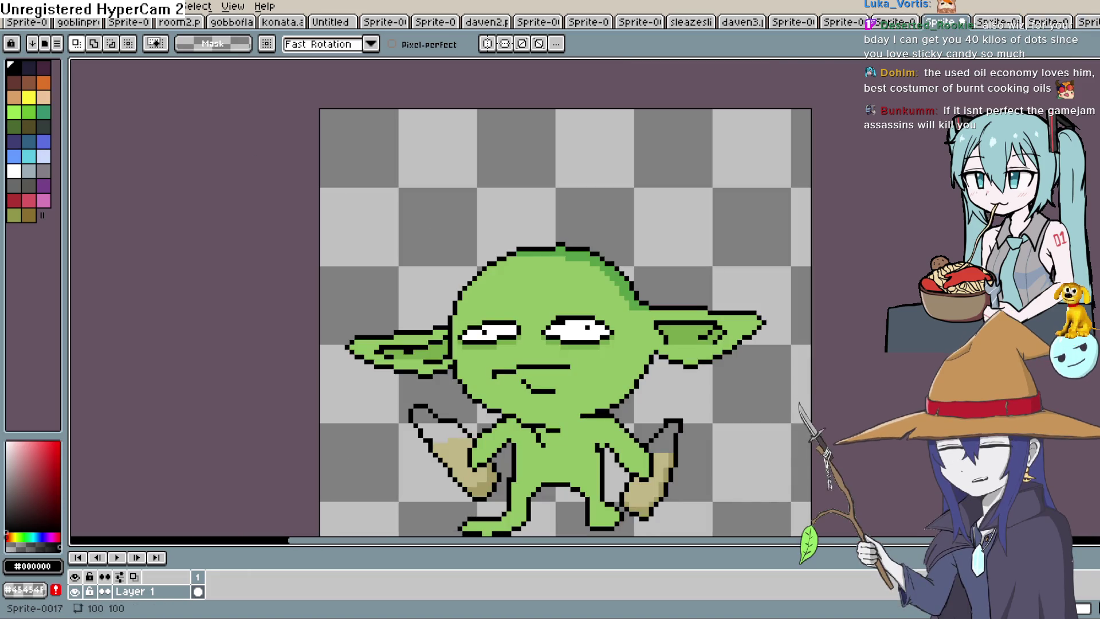
click(659, 477)
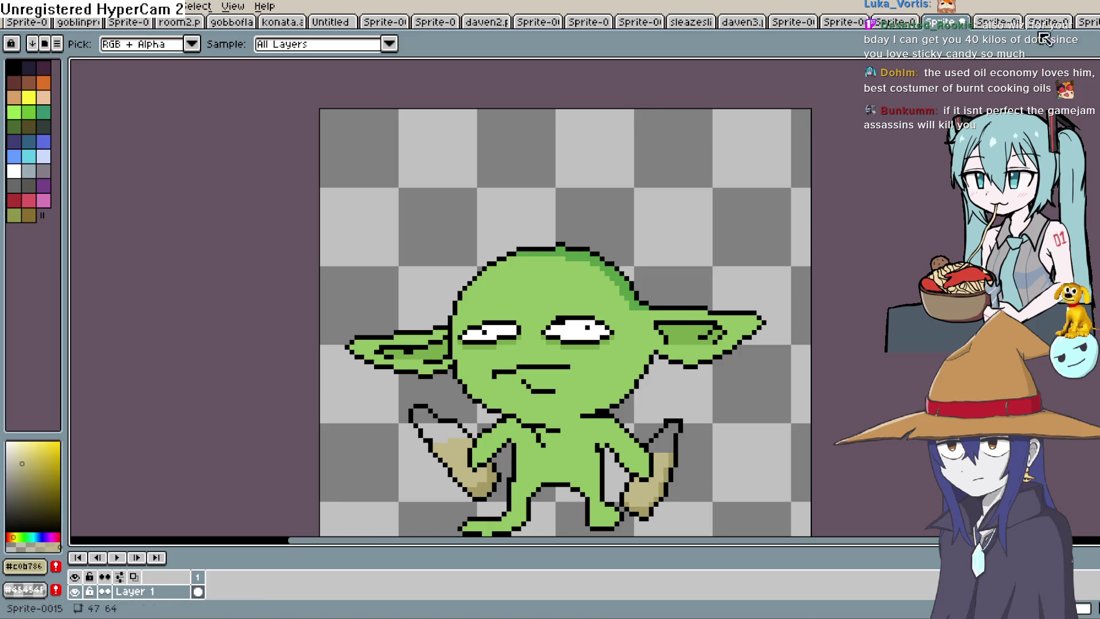
click(897, 23)
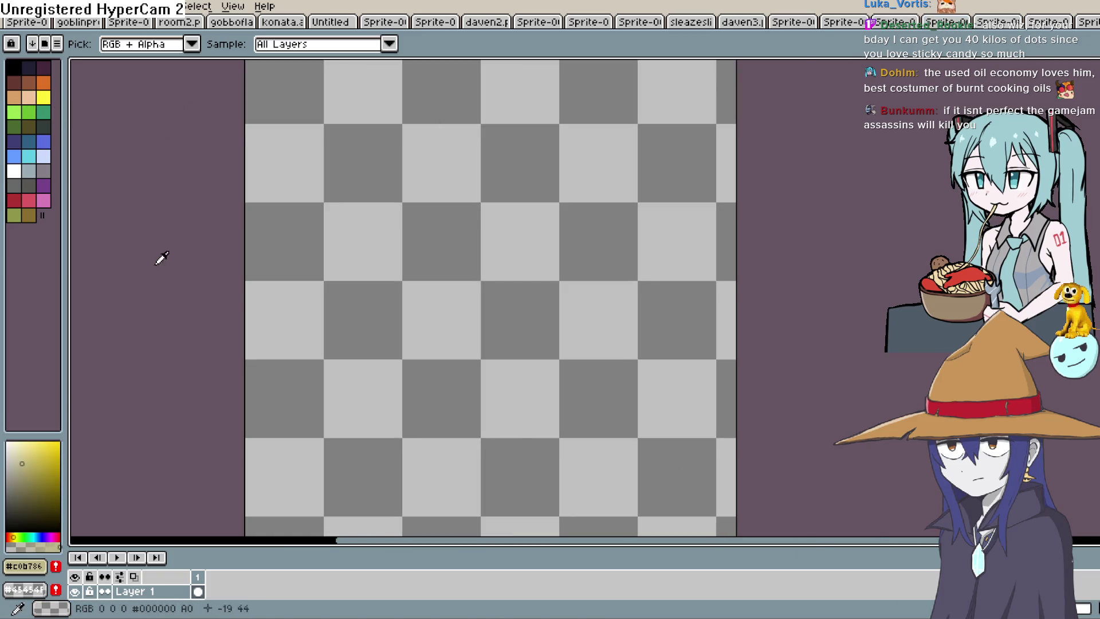
- Pencil a closed blob outline on the canvas and fill its interior with tan
key(b)
mouse_move(367, 237)
mouse_down()
mouse_move(376, 422)
mouse_move(609, 411)
mouse_move(651, 184)
mouse_move(503, 159)
mouse_up()
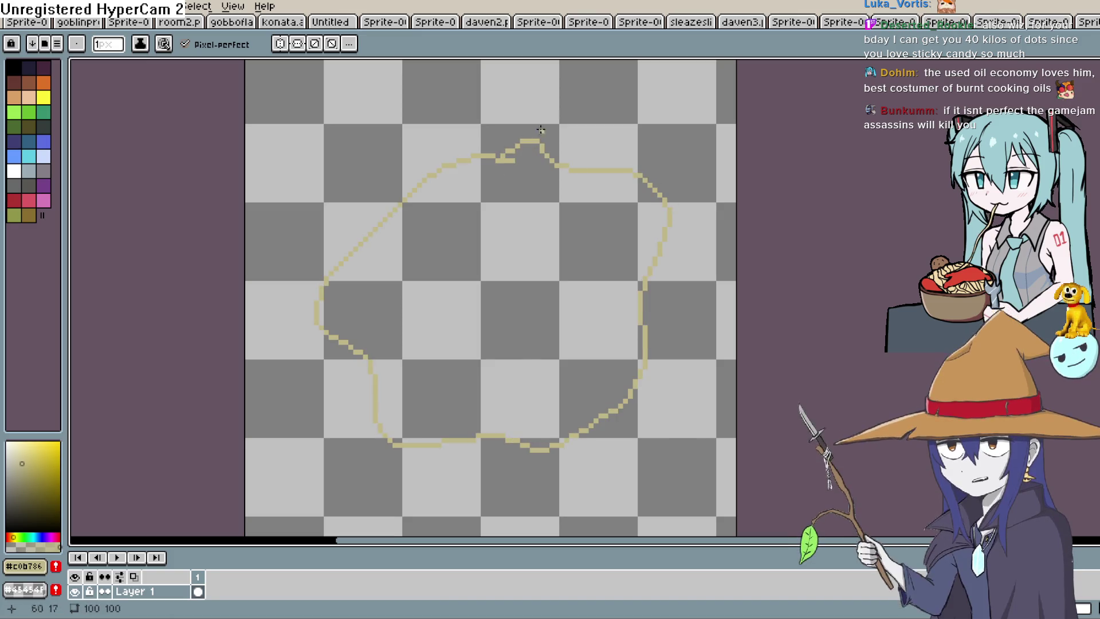
key(g)
click(558, 302)
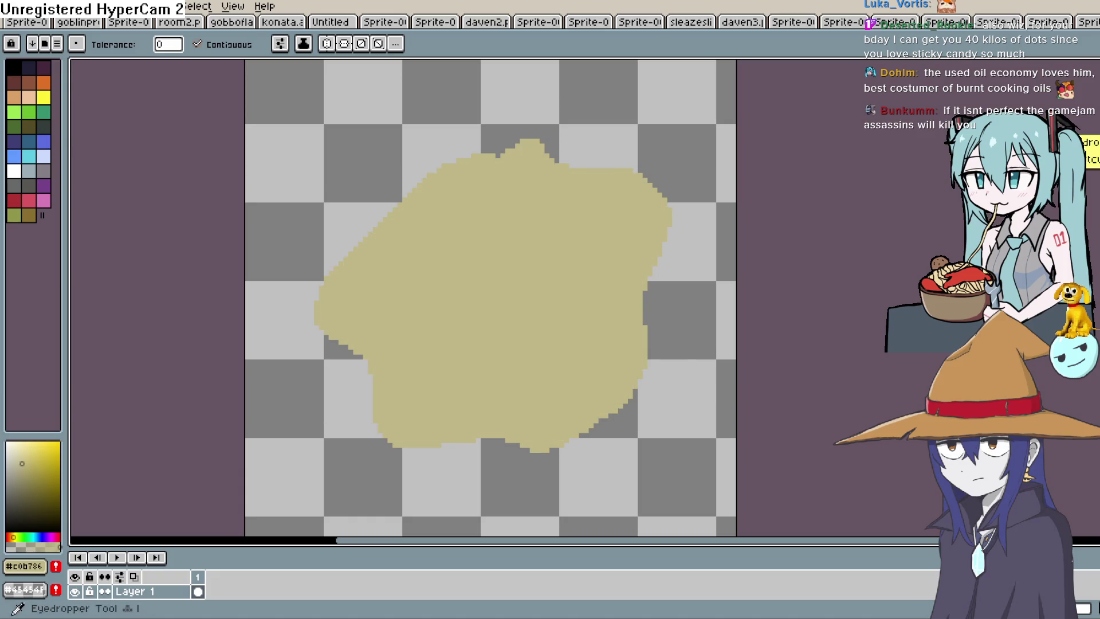
- Choose a darker tan and fill the inner pool area inside the puddle with it
key(b)
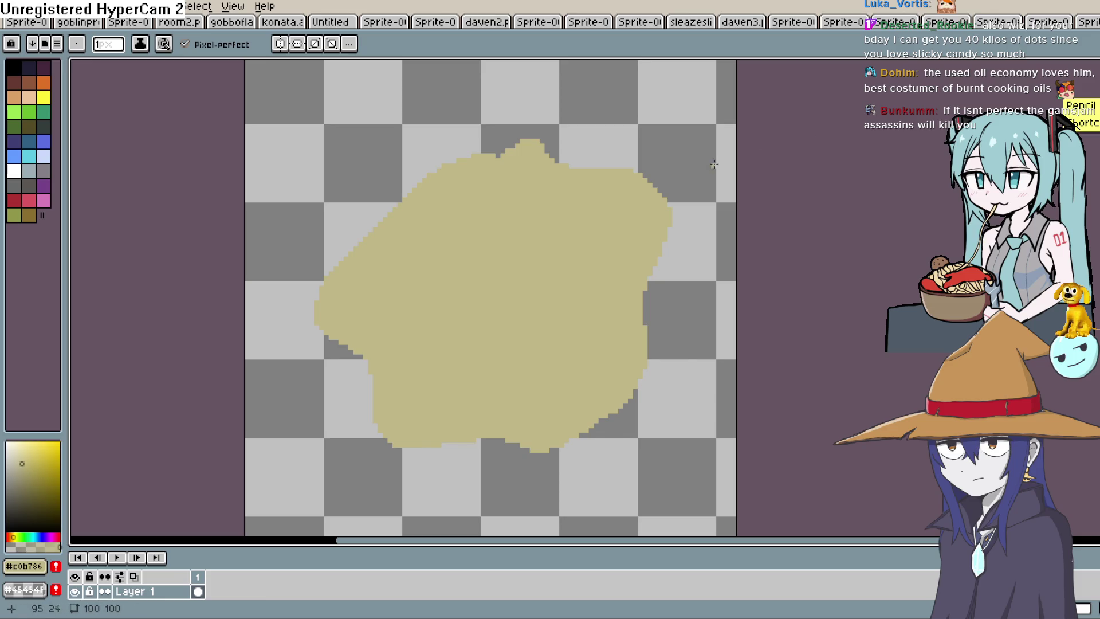
click(30, 465)
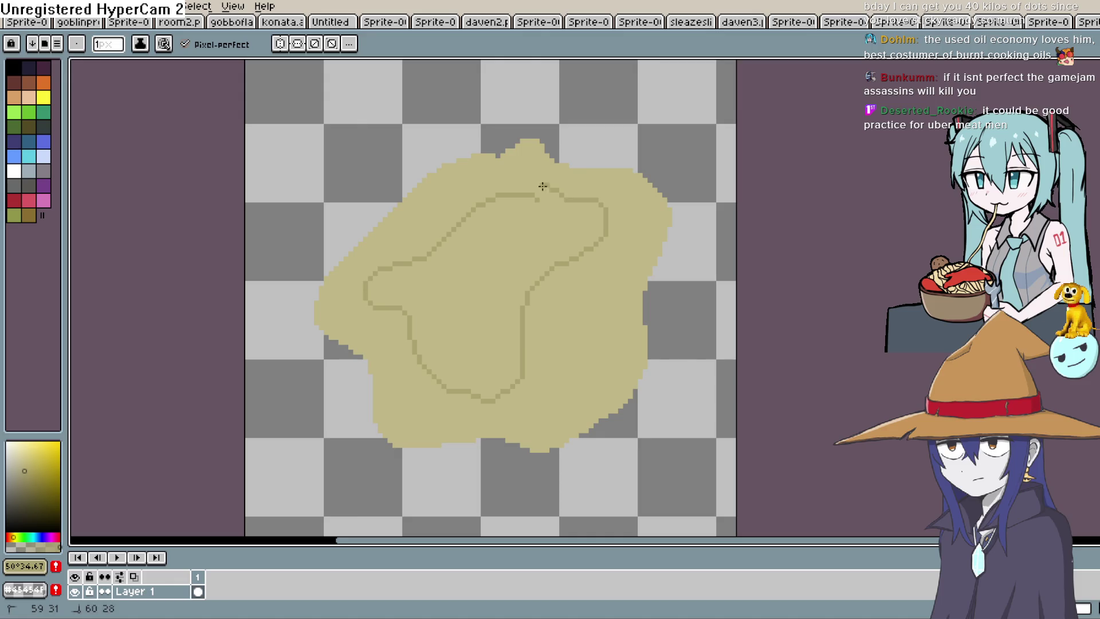
key(g)
click(494, 283)
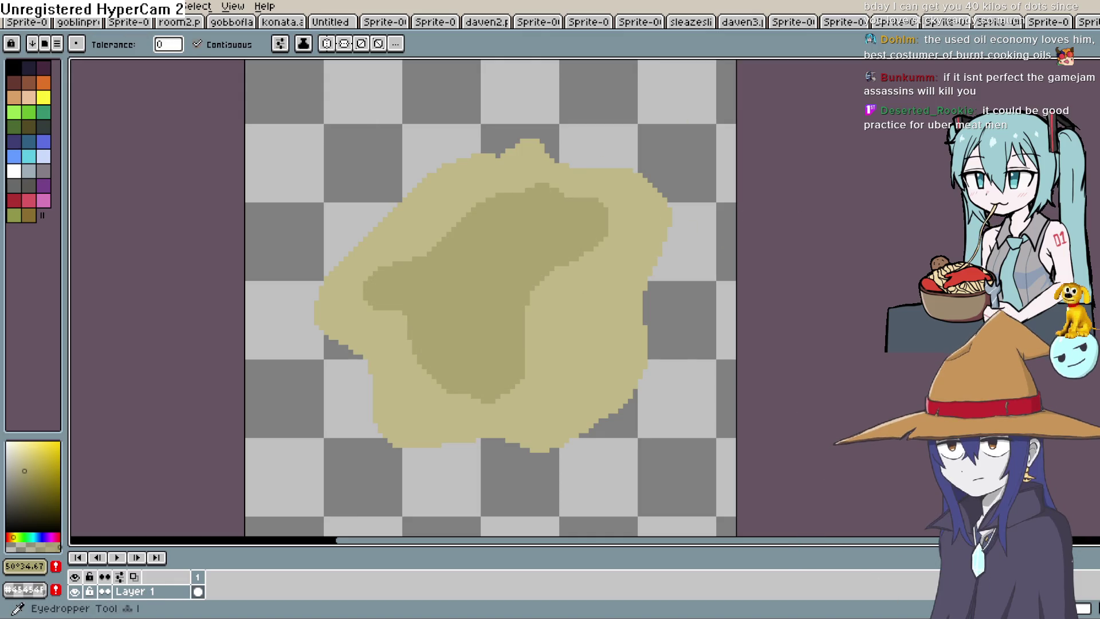
- Draw a pale beige highlight line along the puddle's upper-left edge
key(i)
click(14, 451)
key(b)
drag(350, 267, 450, 177)
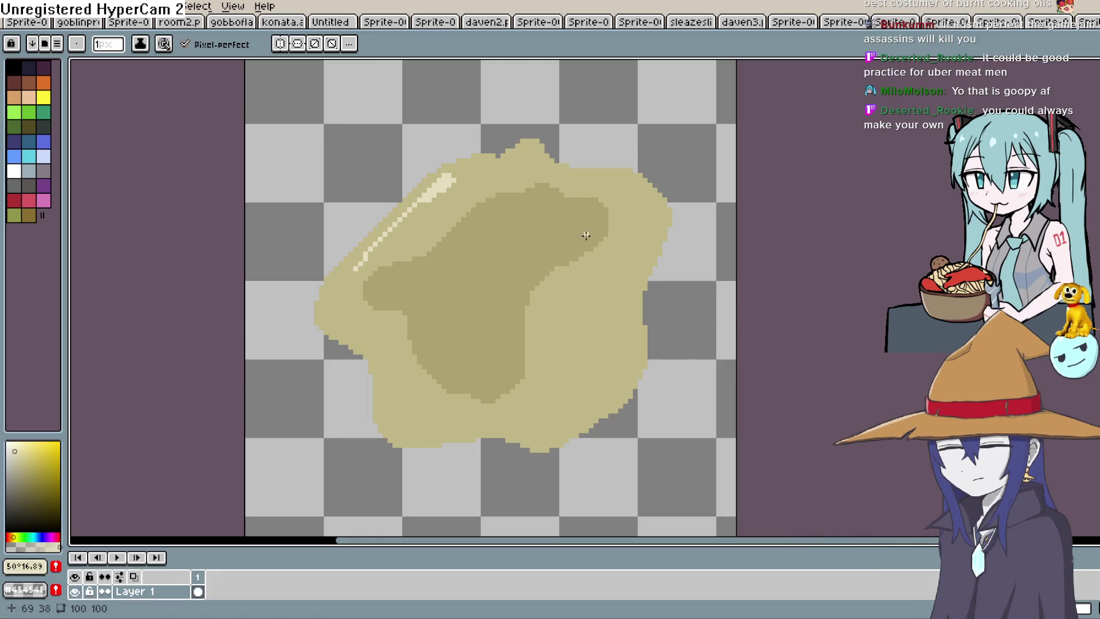
- Extend the pale highlight down the left edge and along the puddle's top edge
drag(375, 252, 347, 318)
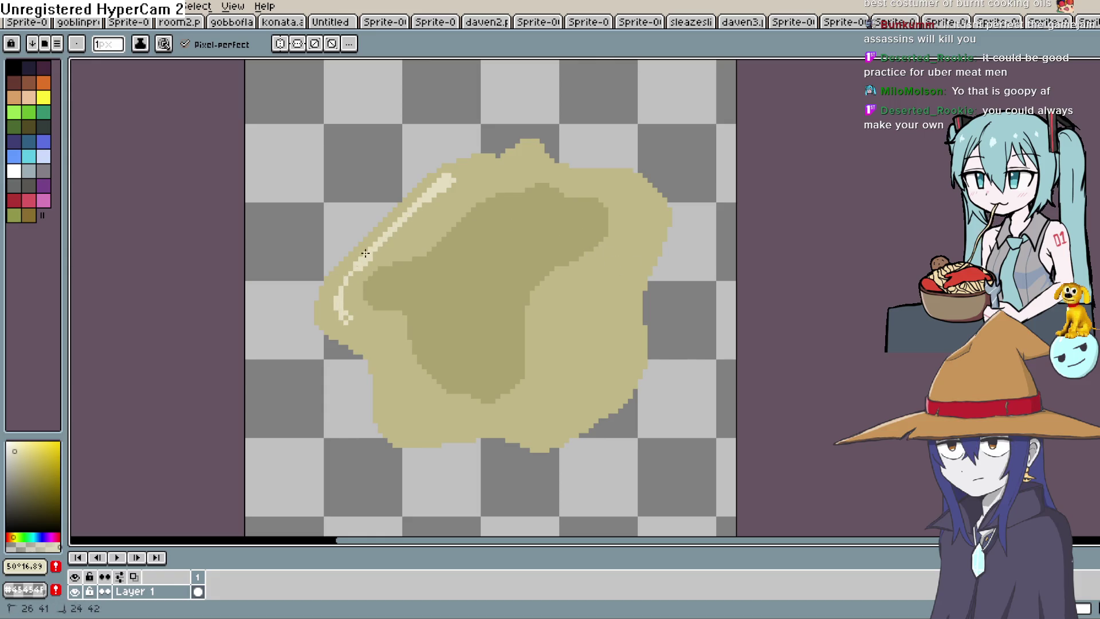
drag(457, 178, 481, 169)
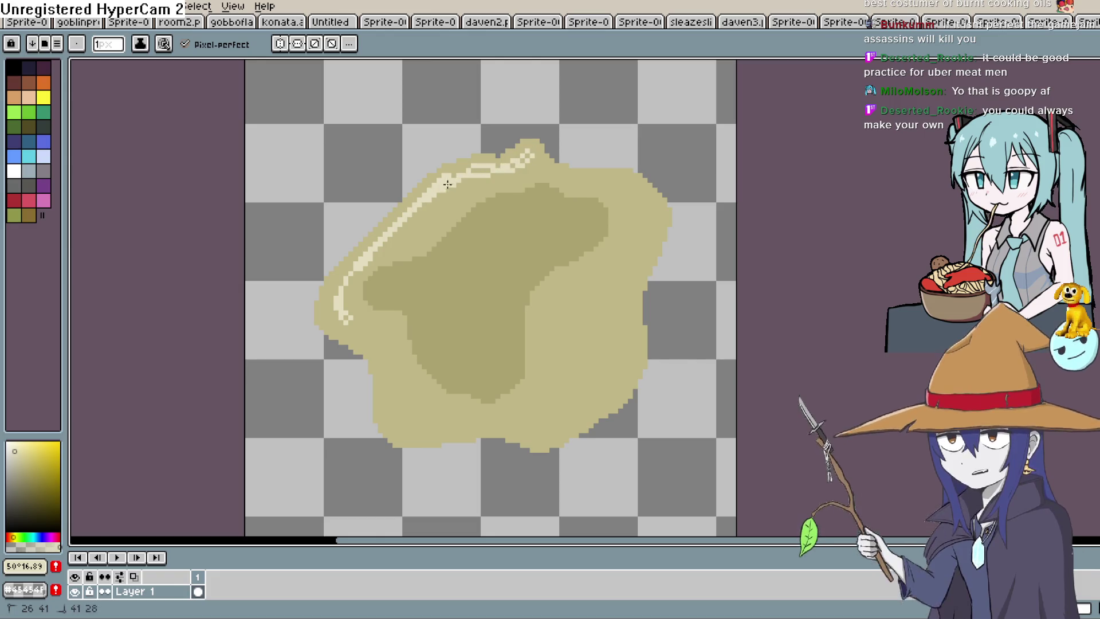
click(526, 153)
scroll(567, 181, up, 1)
scroll(563, 223, down, 2)
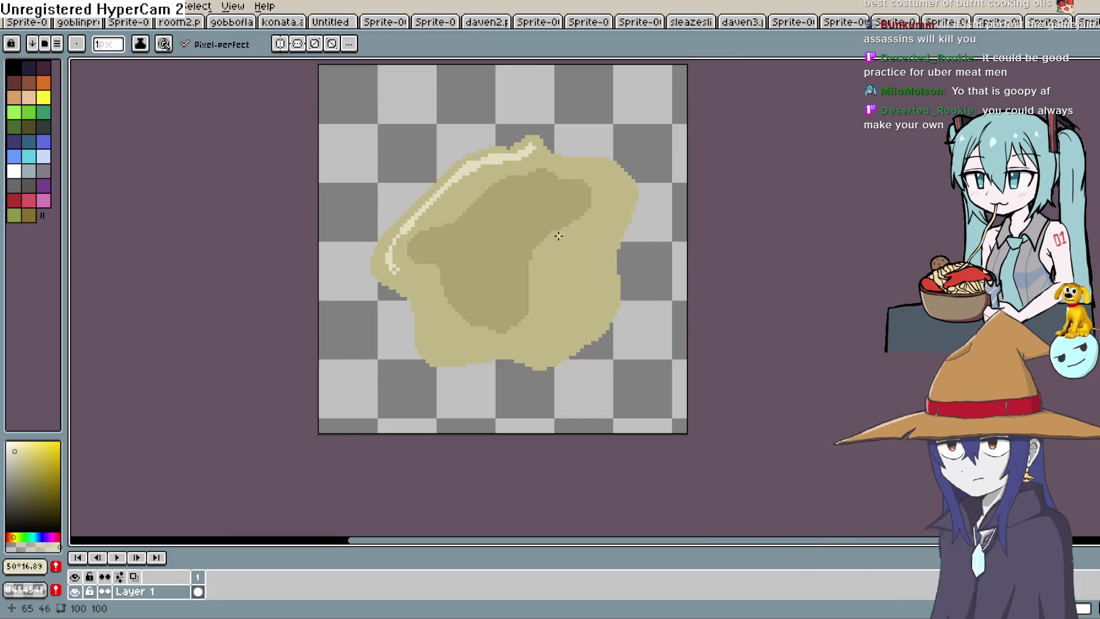
scroll(549, 256, up, 2)
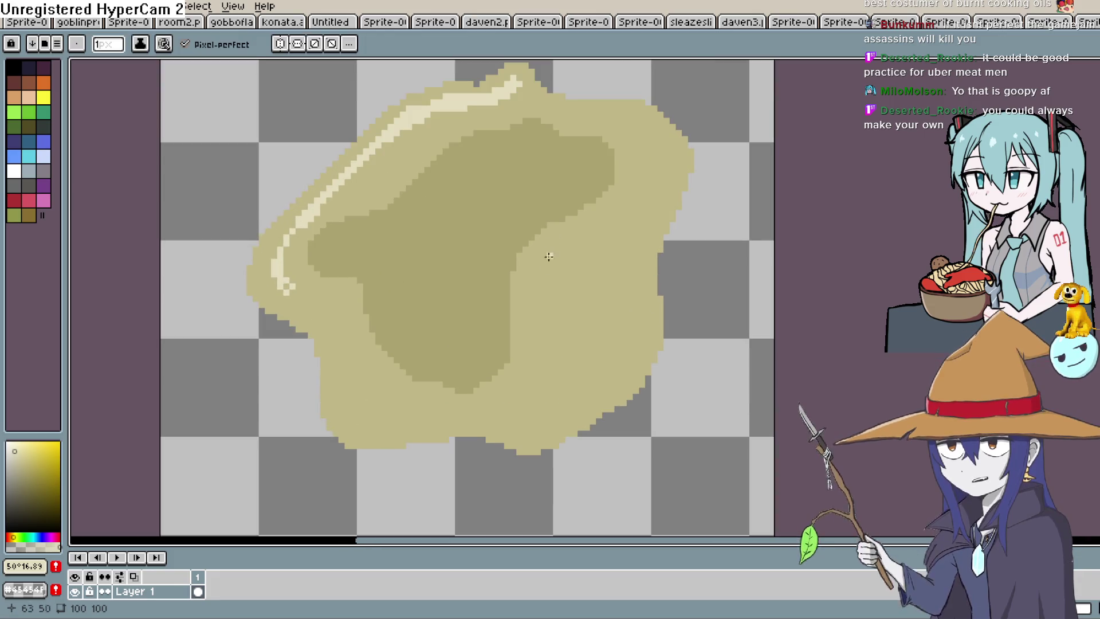
- Outline a larger inner pool toward the right and bottom and fill its gaps with the darker pool colour
alt+click(467, 223)
scroll(572, 229, down, 2)
mouse_move(606, 135)
mouse_down()
mouse_move(613, 166)
mouse_move(573, 255)
mouse_move(493, 352)
mouse_move(385, 343)
mouse_move(359, 290)
mouse_up()
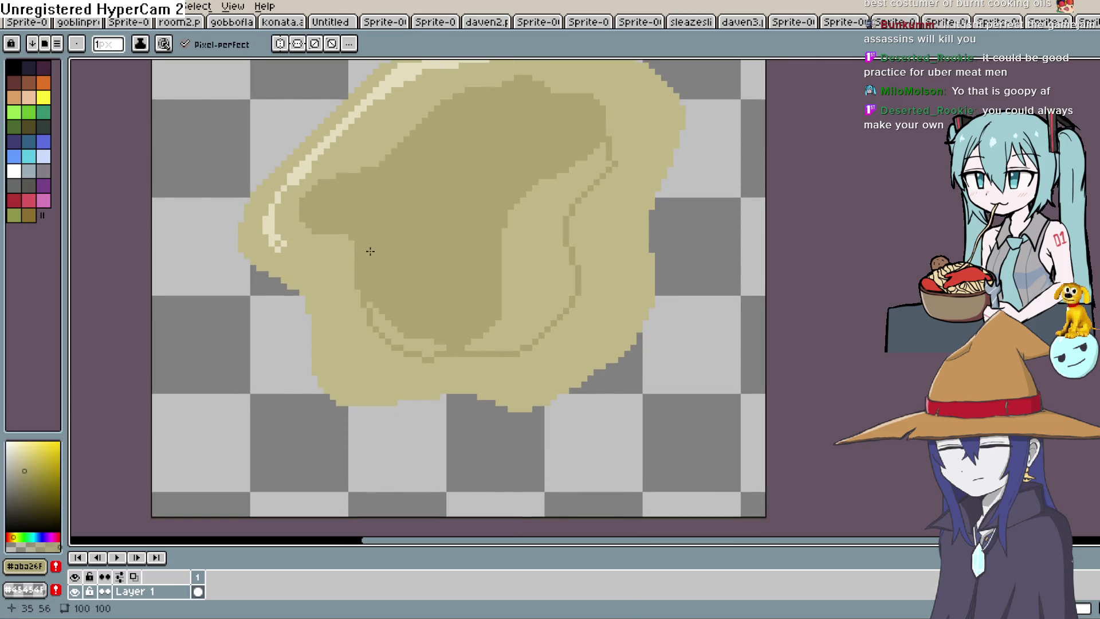
click(567, 237)
click(481, 328)
click(409, 342)
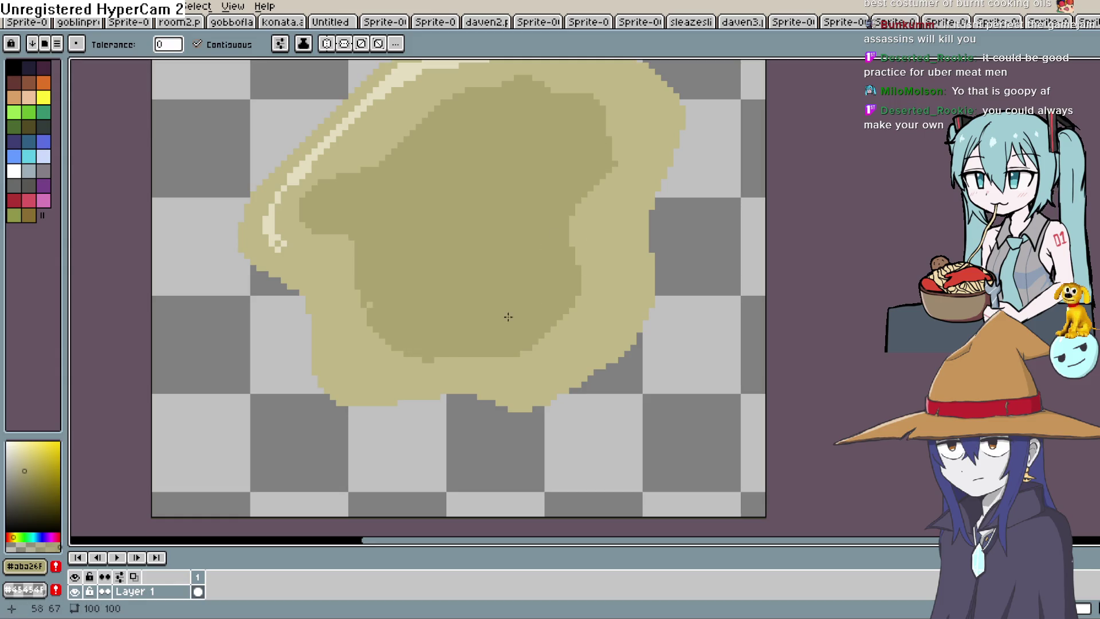
drag(596, 315, 615, 365)
scroll(615, 365, down, 3)
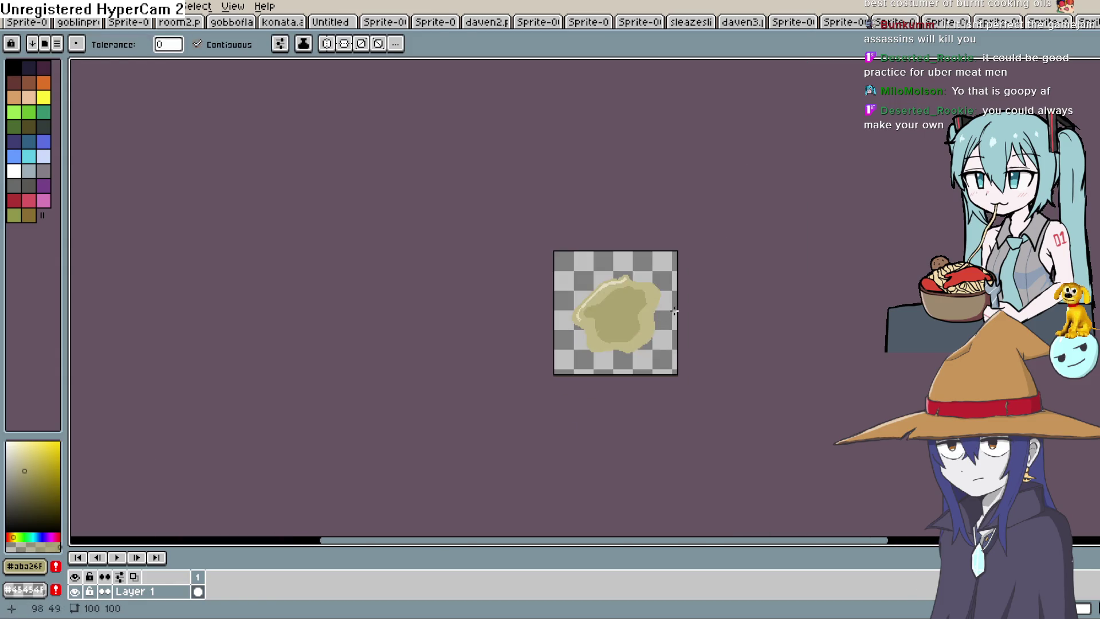
- Sample the cream highlight colour and draw a short diagonal streak inside the pool near its top
scroll(642, 318, up, 2)
scroll(642, 319, up, 1)
key(b)
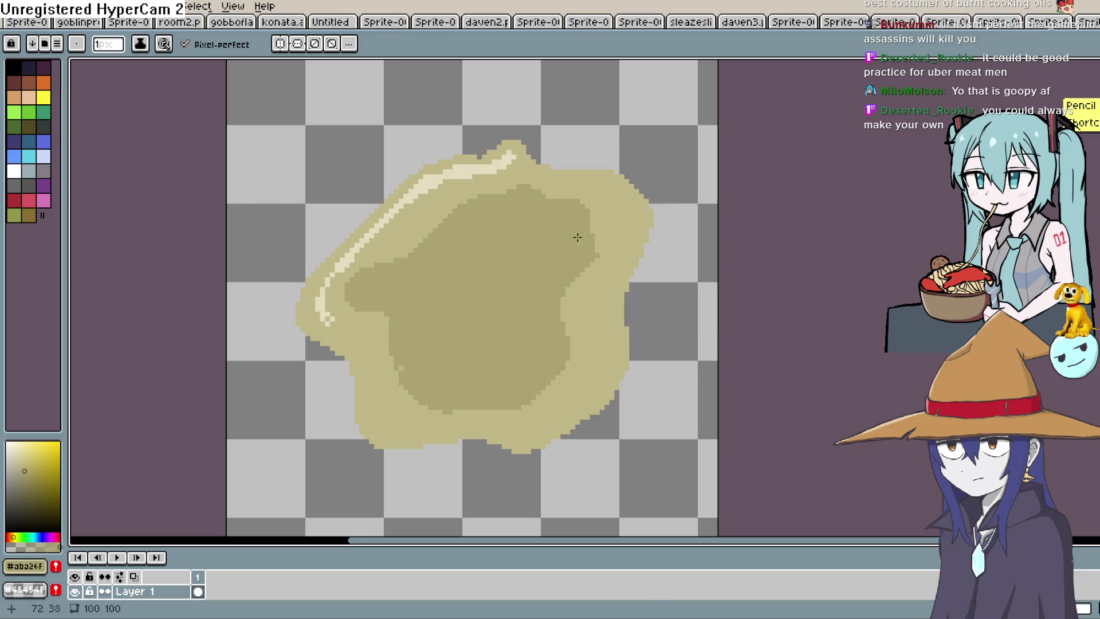
key(i)
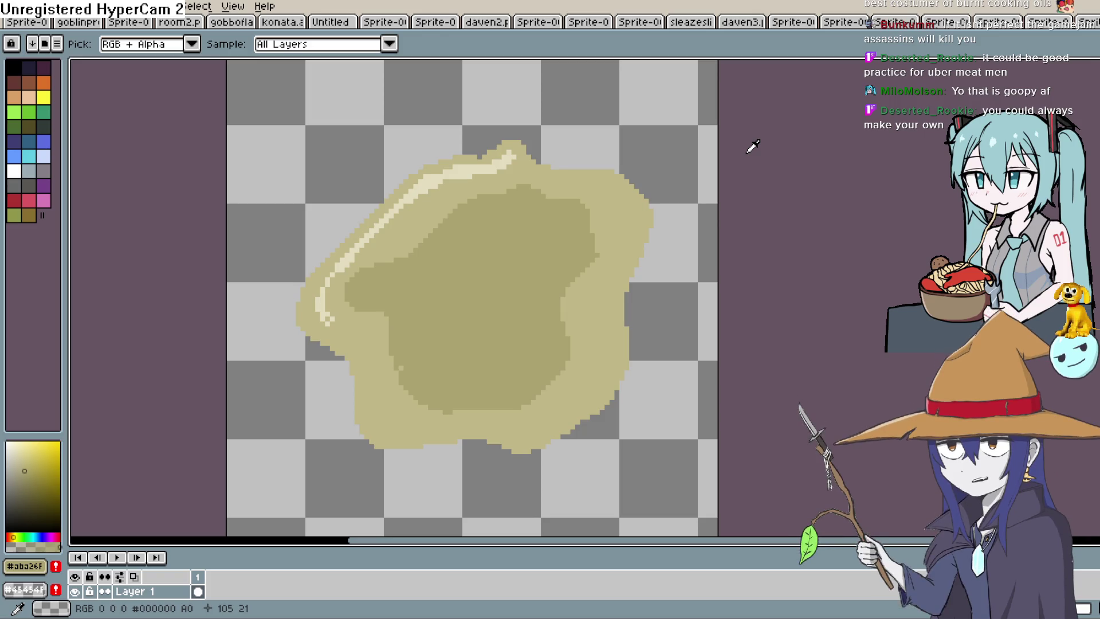
click(440, 169)
key(b)
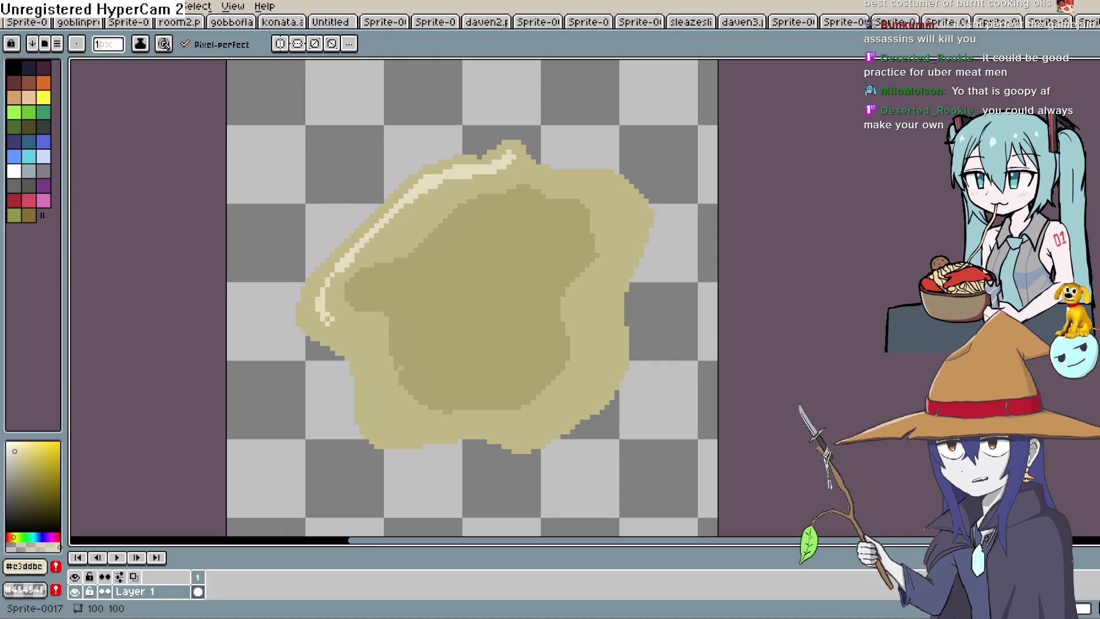
scroll(516, 270, down, 2)
drag(518, 172, 553, 194)
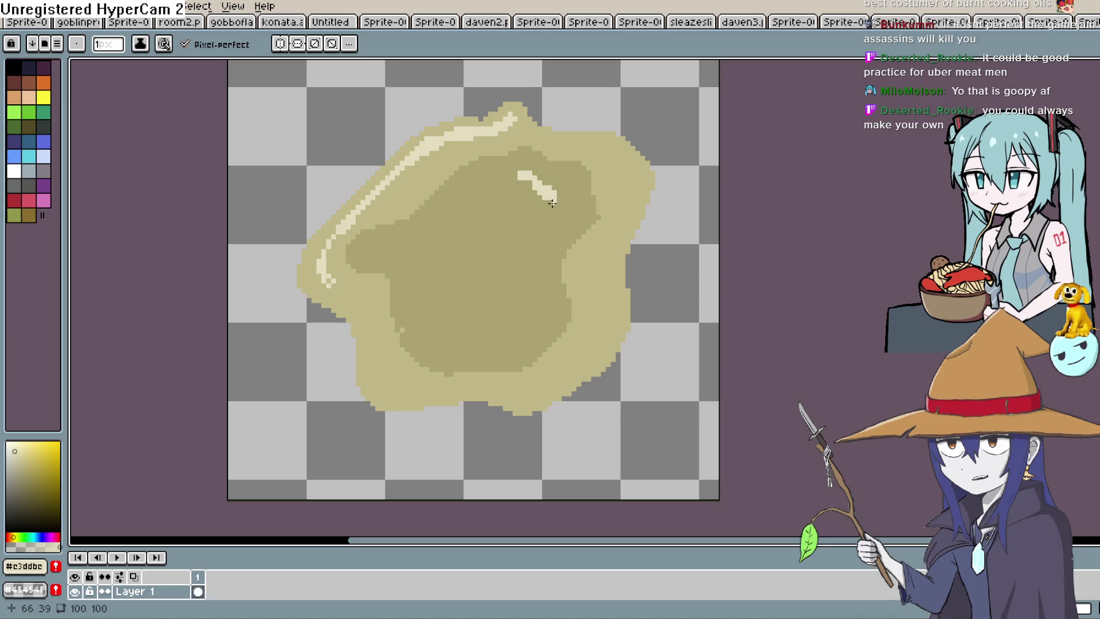
- Undo the stray highlight strokes inside the inner pool
mouse_move(550, 223)
mouse_down()
mouse_move(545, 245)
mouse_move(550, 227)
mouse_up()
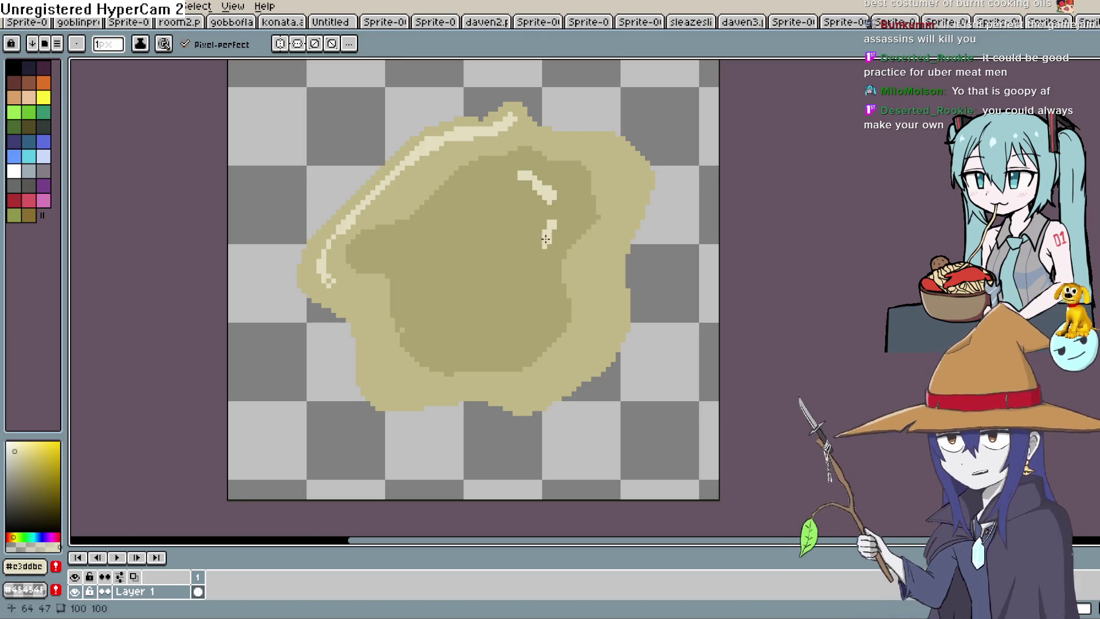
scroll(562, 283, down, 5)
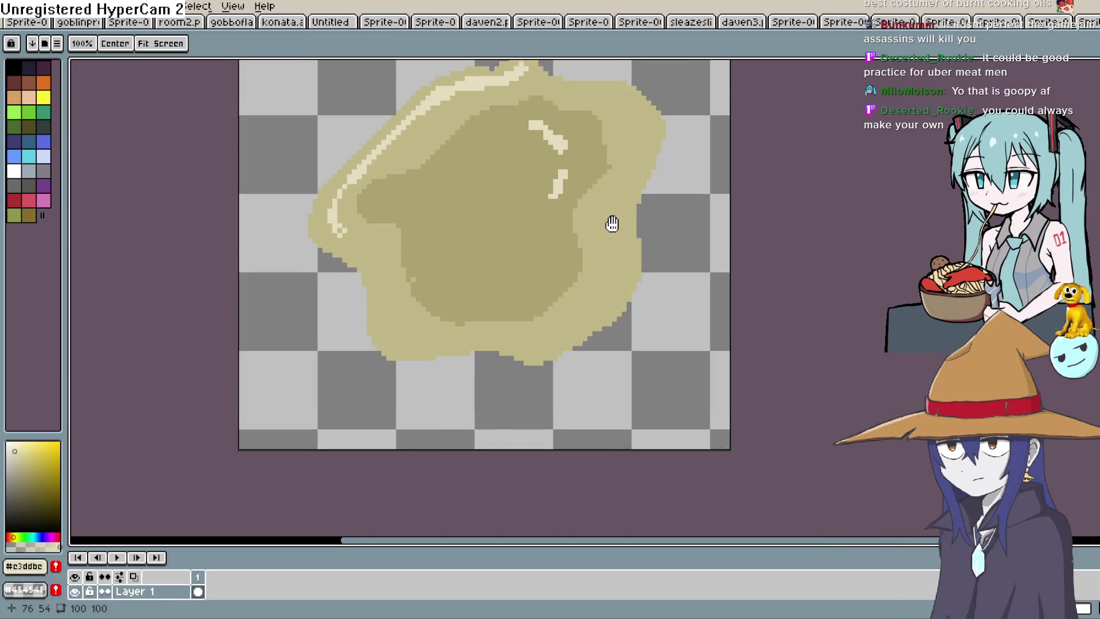
scroll(582, 264, up, 4)
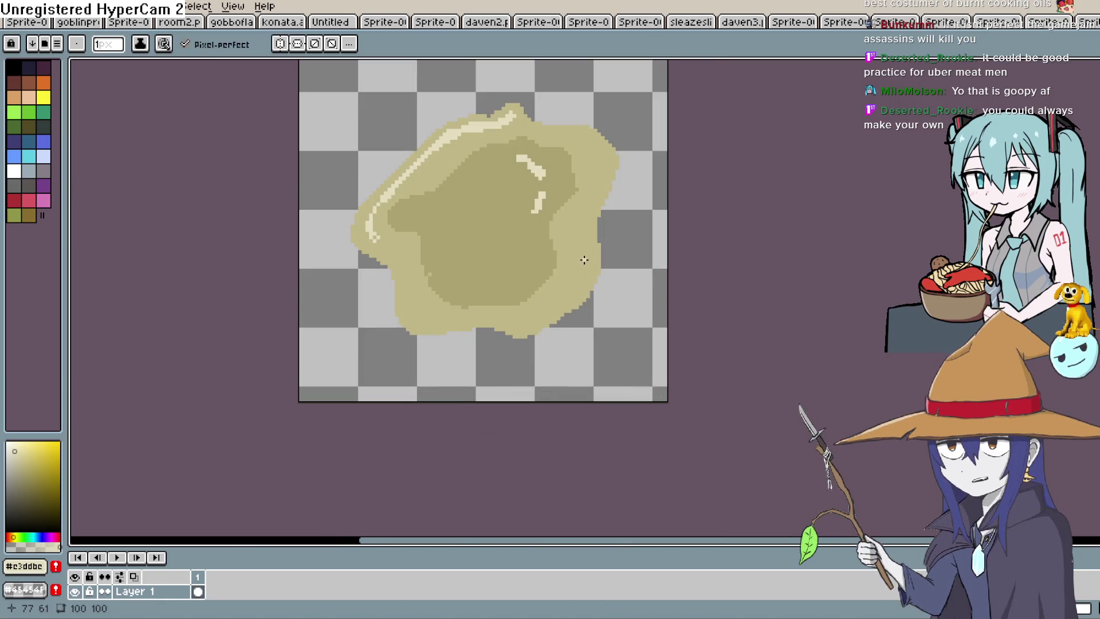
key(ctrl+z)
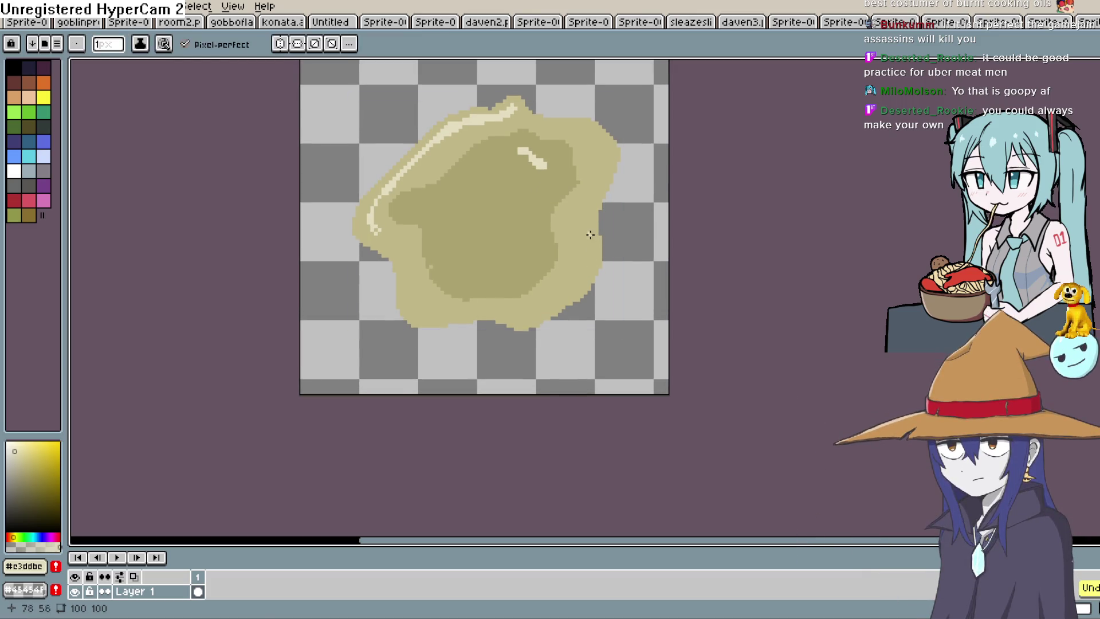
- Extend the pale highlight along the top rim toward the right across the top edge
scroll(585, 233, up, 3)
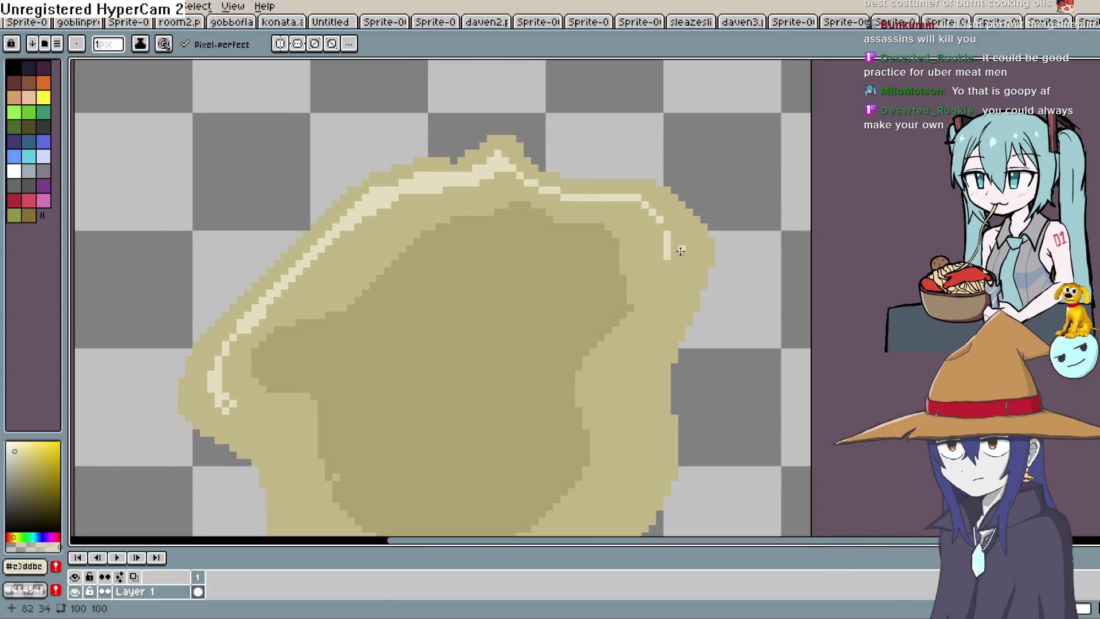
scroll(685, 252, down, 3)
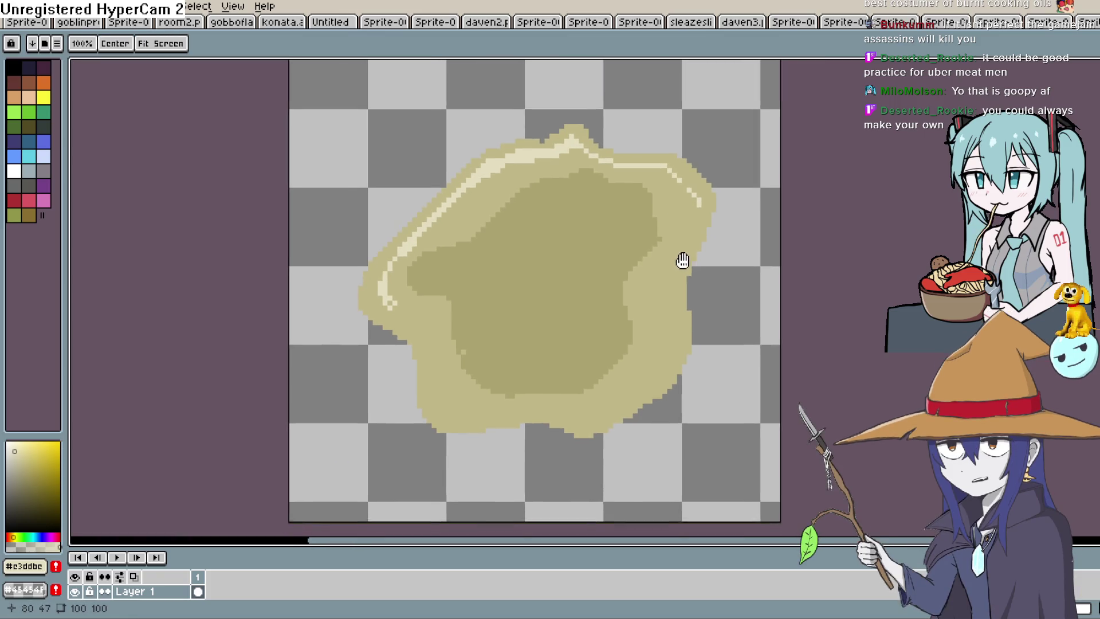
drag(682, 257, 701, 241)
mouse_move(602, 142)
mouse_down()
mouse_move(536, 150)
mouse_move(575, 187)
mouse_move(594, 169)
mouse_up()
scroll(586, 184, up, 1)
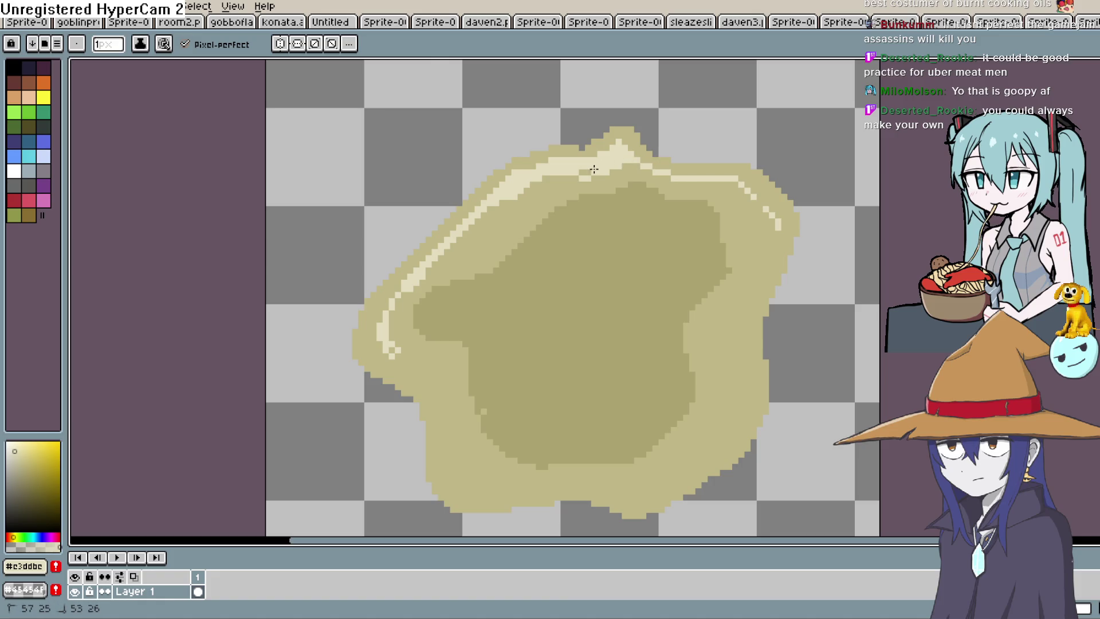
drag(507, 202, 559, 177)
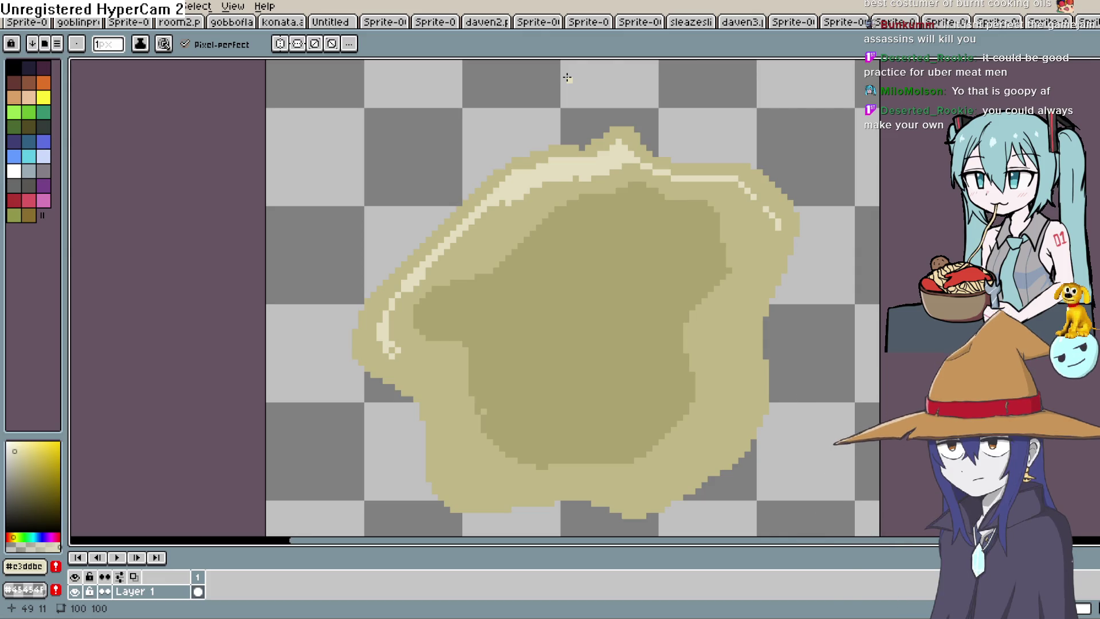
- Add a highlight stroke down the puddle's upper-left edge
drag(575, 221, 576, 155)
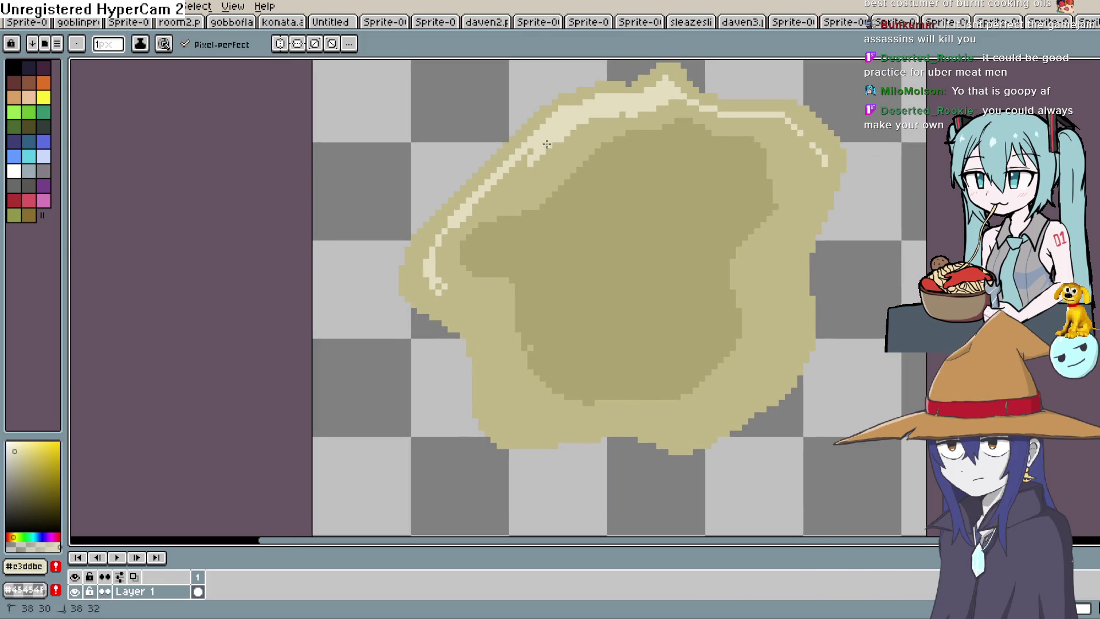
drag(459, 226, 437, 272)
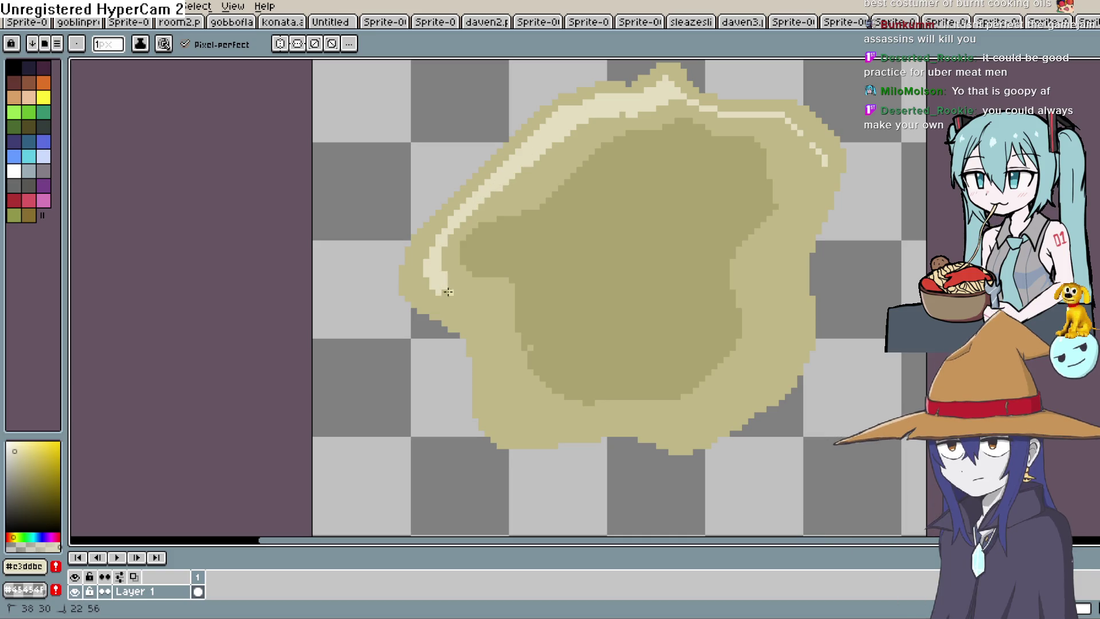
scroll(710, 242, down, 1)
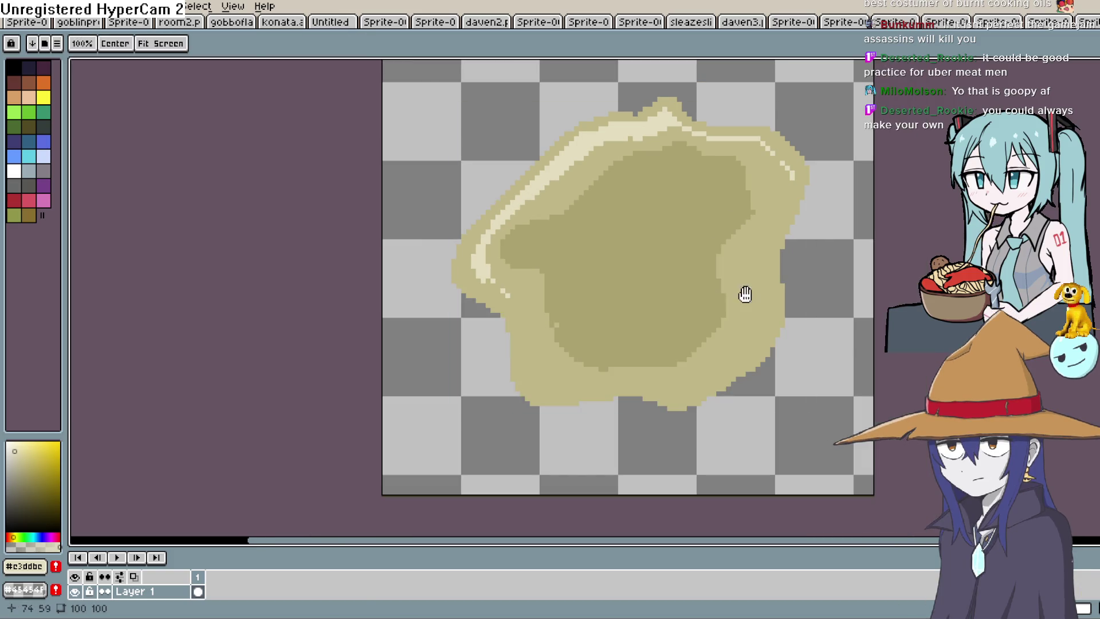
scroll(711, 222, down, 1)
drag(710, 222, 682, 299)
scroll(675, 262, up, 2)
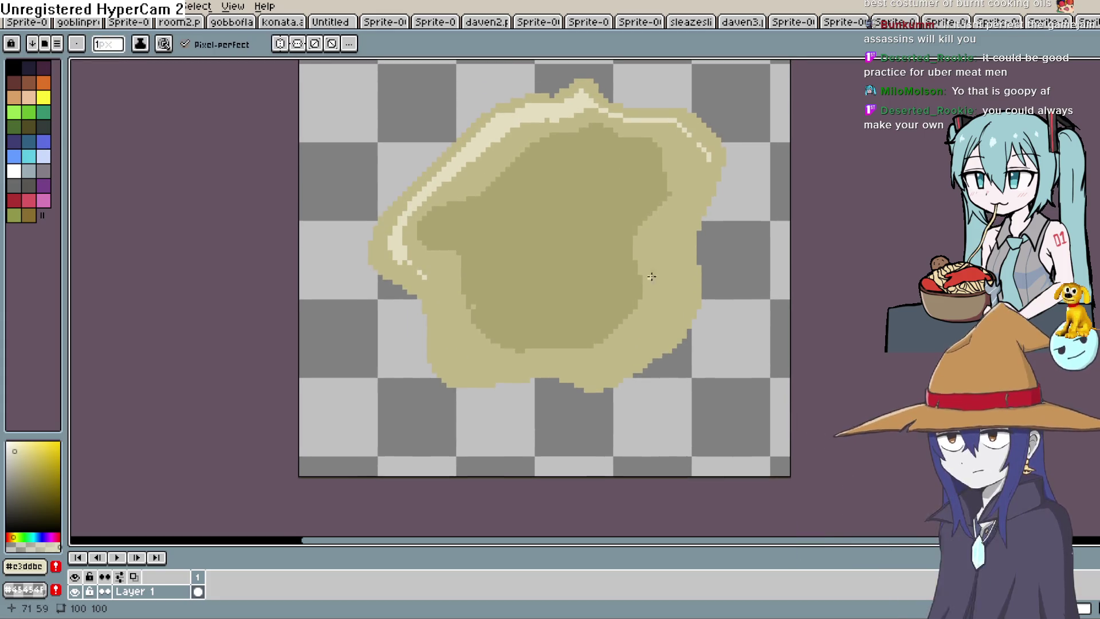
scroll(647, 269, down, 1)
scroll(648, 269, up, 3)
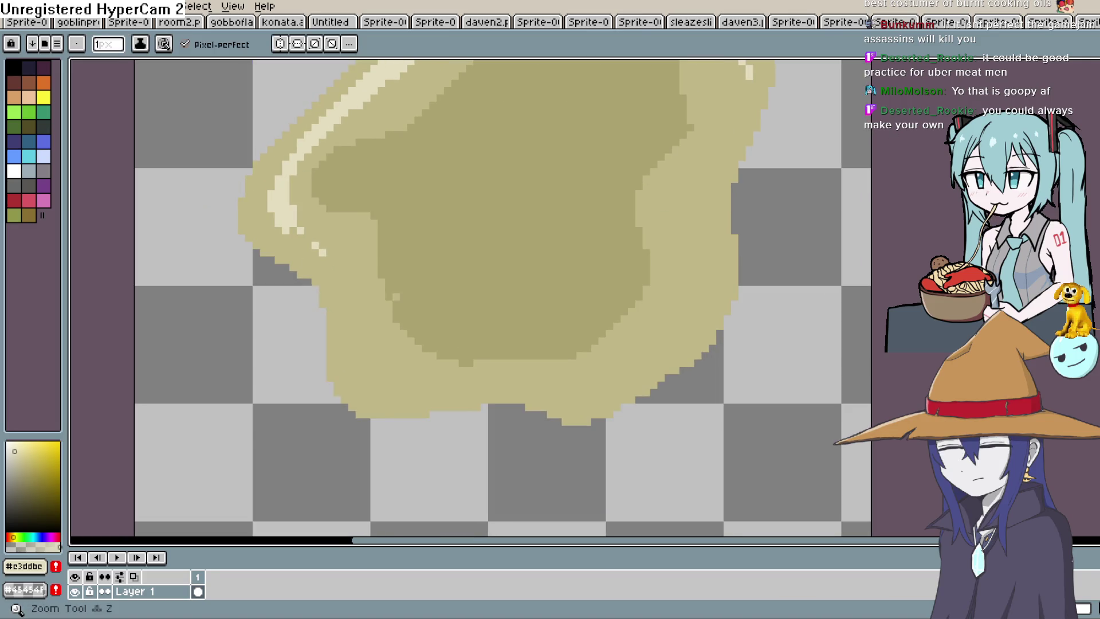
- Pick the outer tan #c0b786 and draw a new edge for the inner pool
key(i)
click(655, 63)
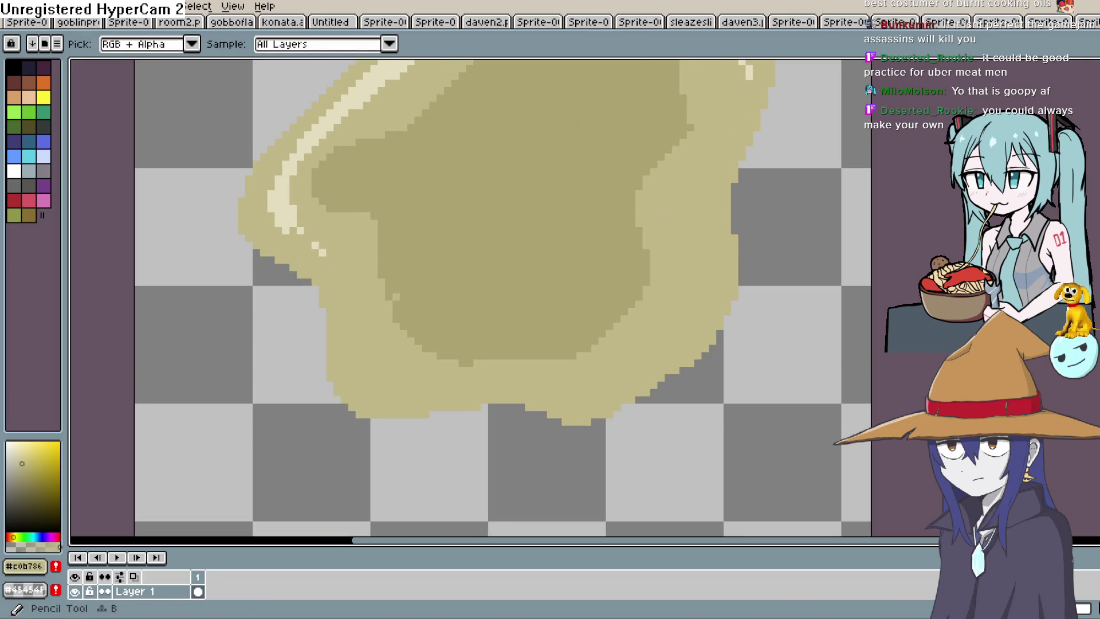
drag(555, 182, 585, 306)
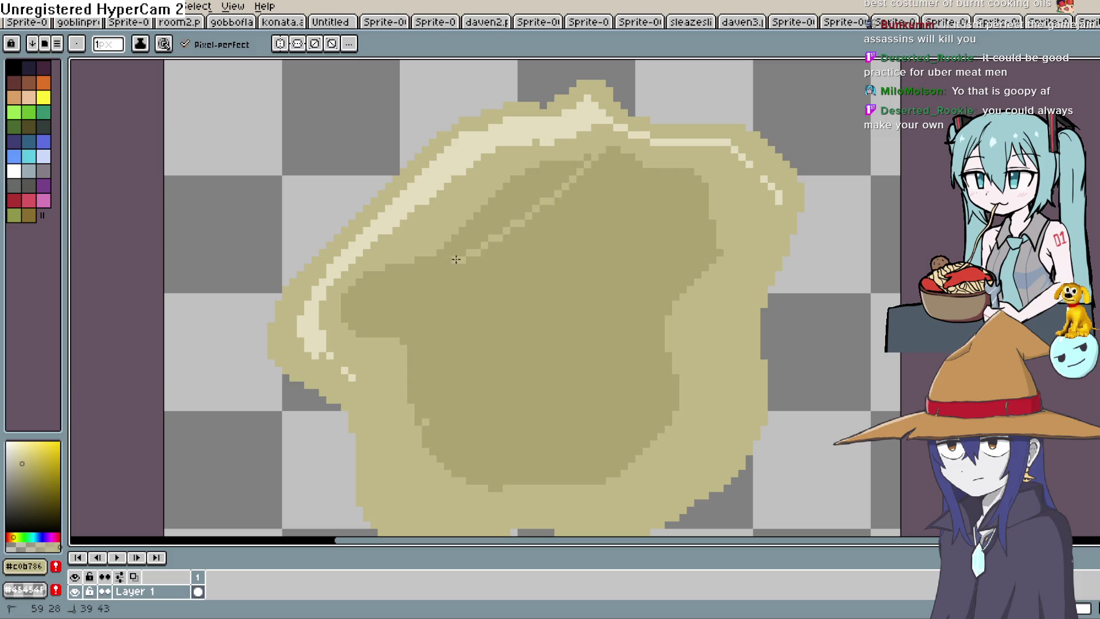
mouse_move(543, 381)
mouse_down()
mouse_move(484, 307)
mouse_move(462, 303)
mouse_up()
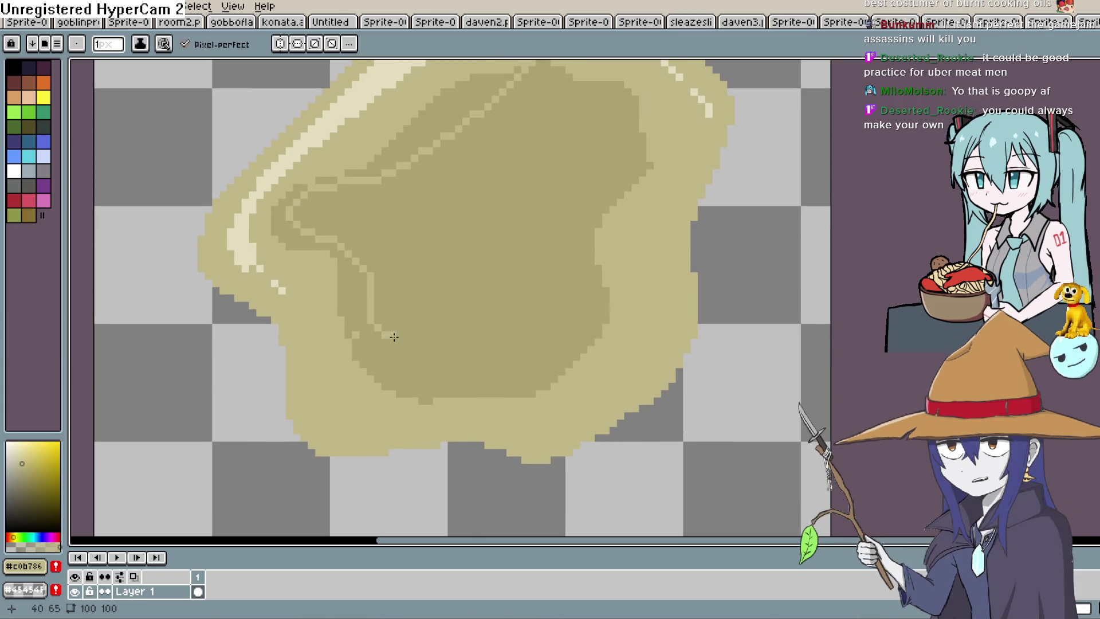
drag(390, 335, 527, 352)
drag(644, 103, 614, 216)
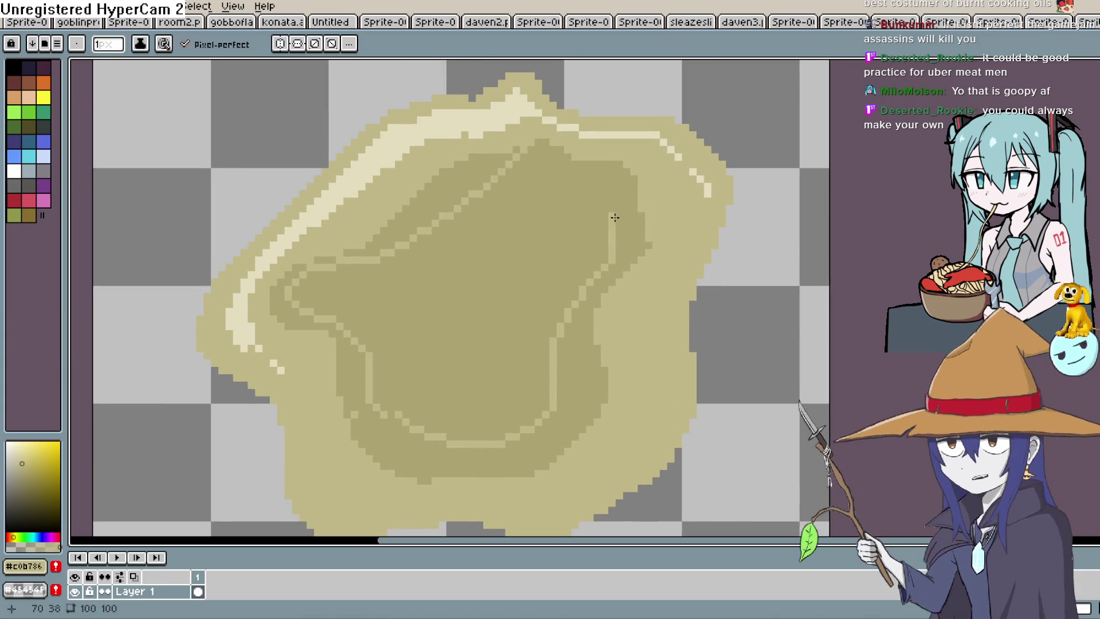
- Flood-fill the new outline ring and the pool's upper part with the lighter tan
key(g)
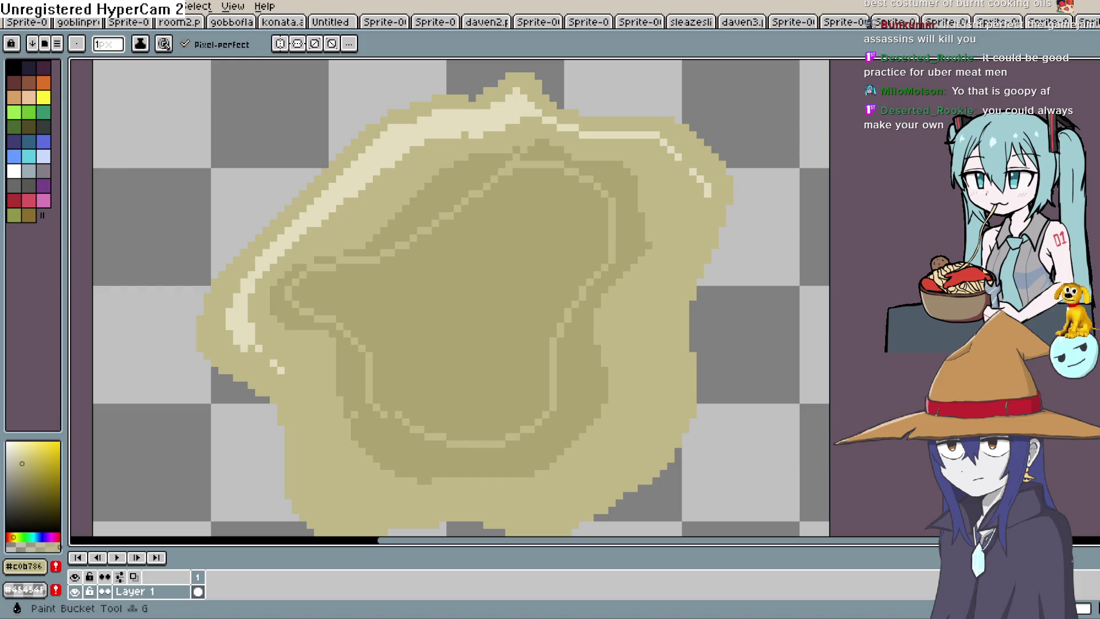
click(630, 198)
key(ctrl+z)
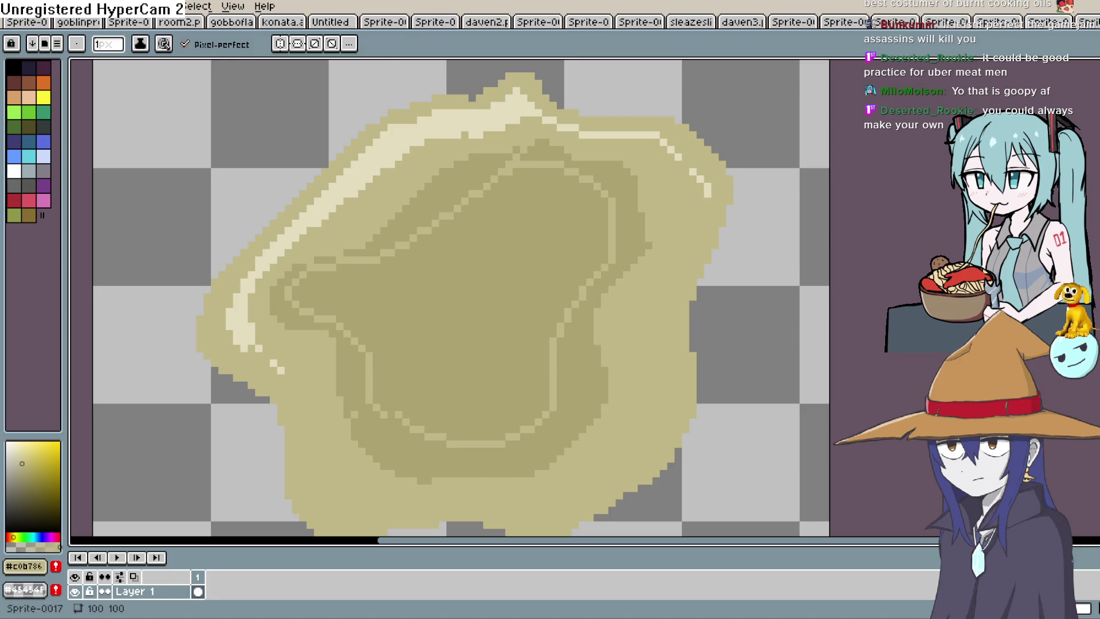
key(g)
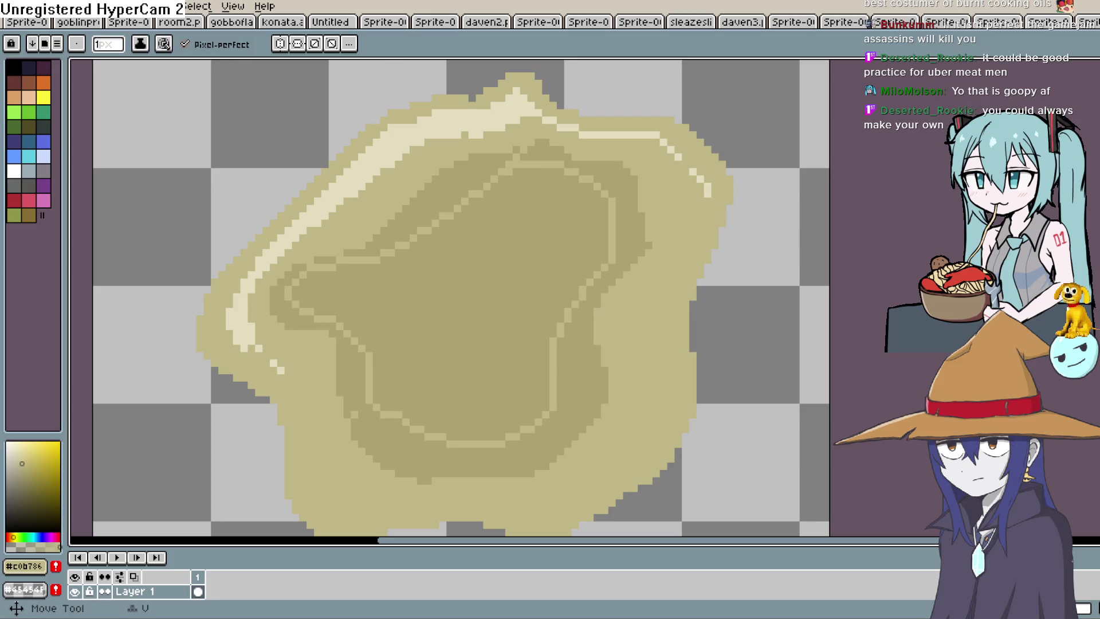
click(608, 189)
click(507, 160)
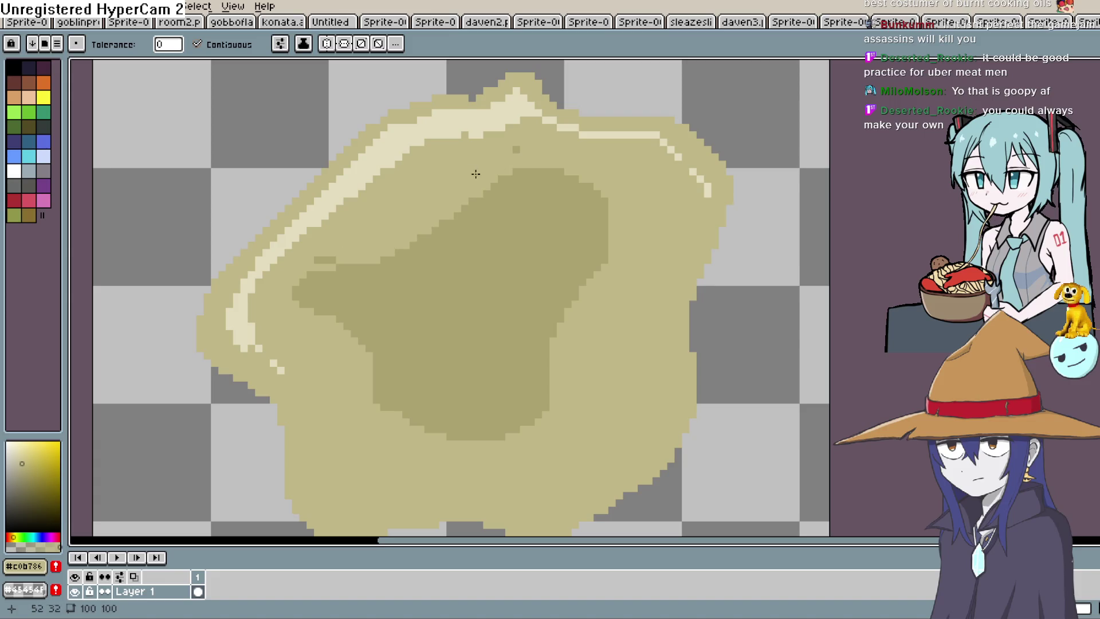
scroll(678, 189, down, 5)
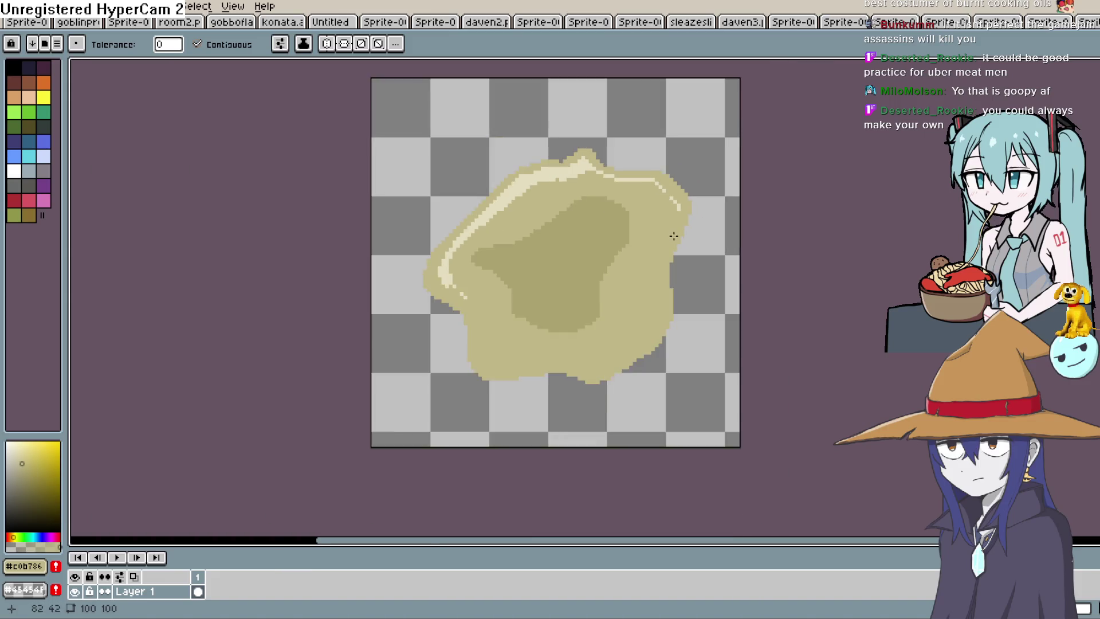
key(space)
mouse_move(678, 210)
mouse_down()
mouse_move(651, 252)
mouse_move(653, 238)
mouse_move(634, 228)
mouse_move(593, 287)
mouse_up()
scroll(650, 252, up, 2)
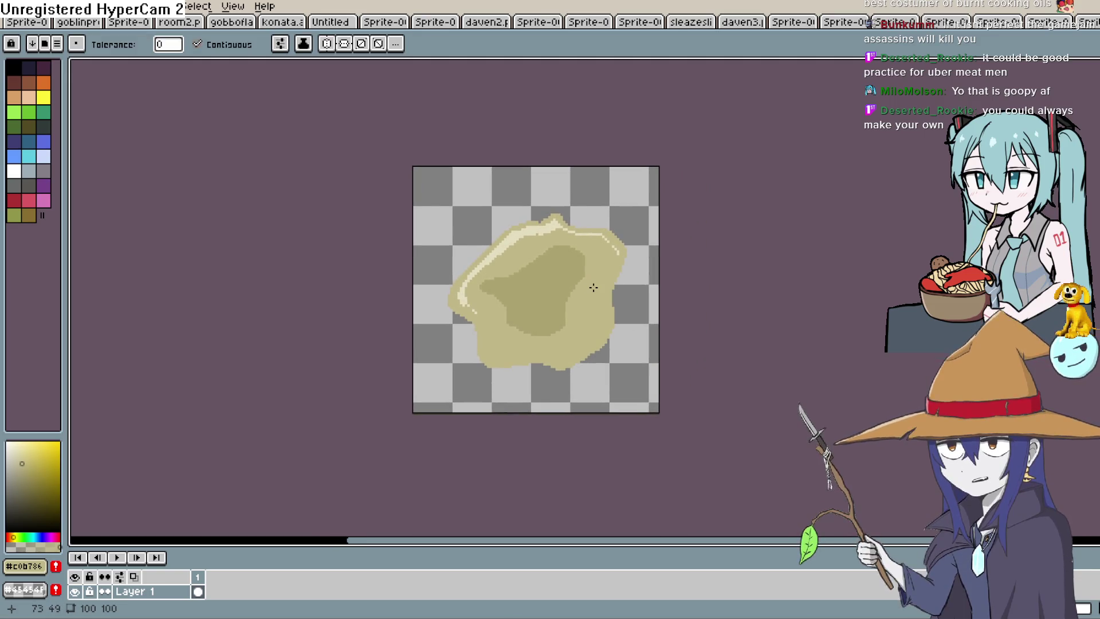